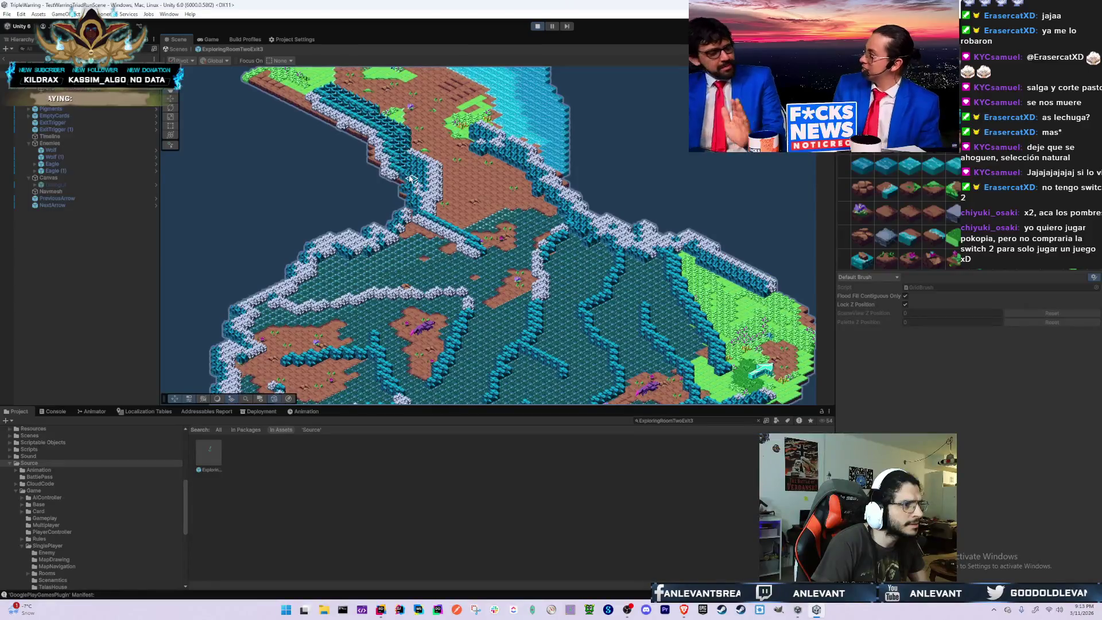
Select the tilemap and pan the Scene view around the isometric room.
{"action": "left_click", "coordinate": [74, 90]}
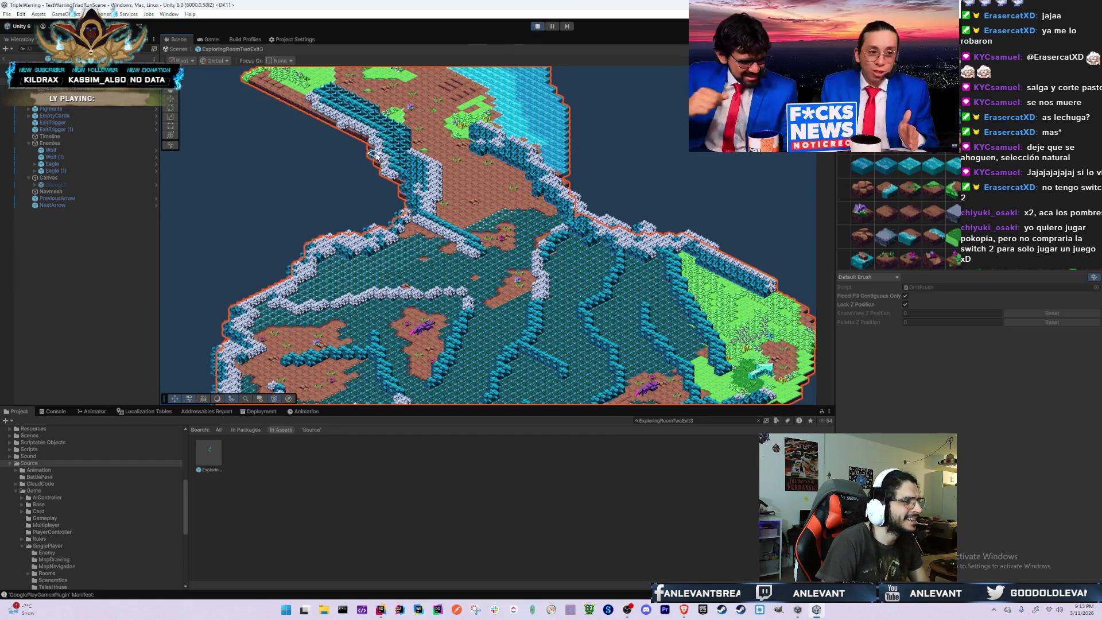
{"action": "left_click_drag", "start_coordinate": [329, 150], "coordinate": [320, 210]}
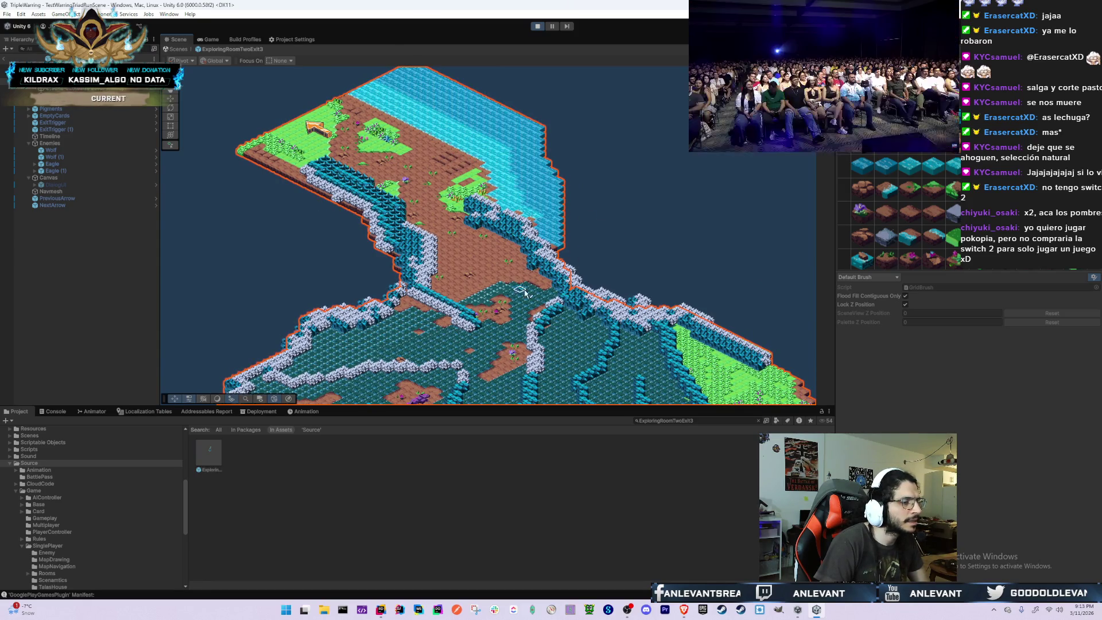
{"action": "left_click_drag", "start_coordinate": [591, 251], "coordinate": [563, 241]}
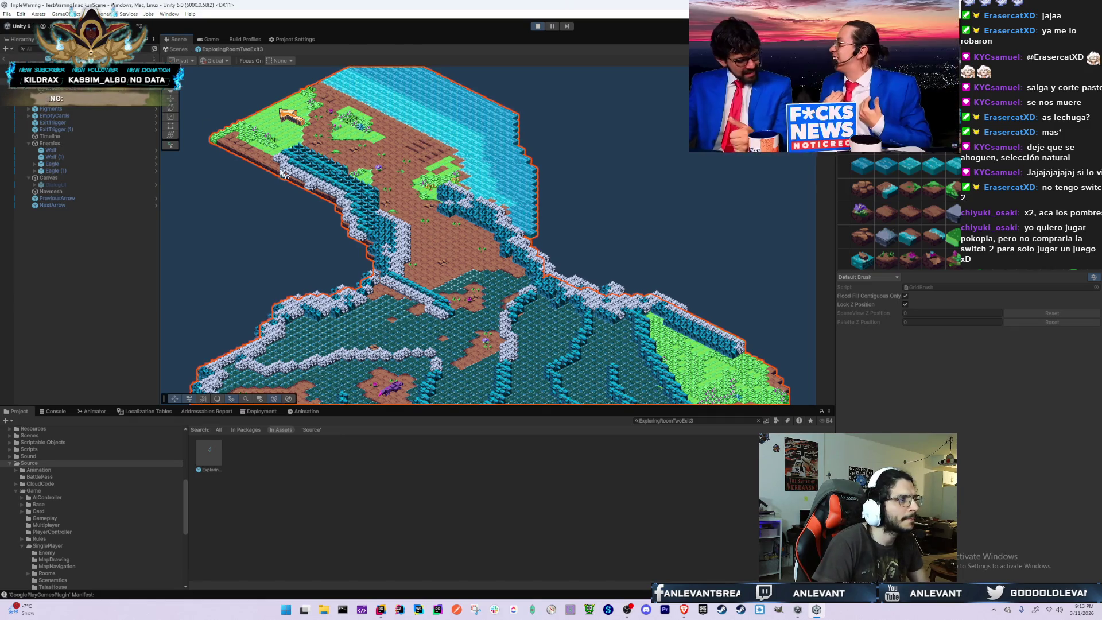
{"action": "key", "text": "Down"}
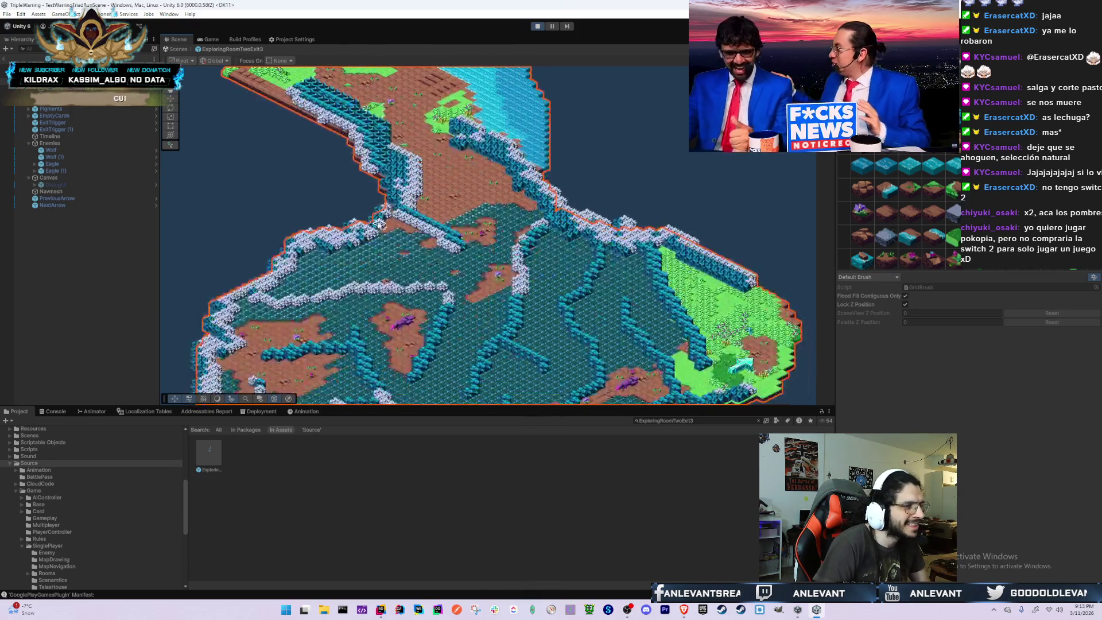
{"action": "key", "text": "Up"}
{"action": "key", "text": "Right"}
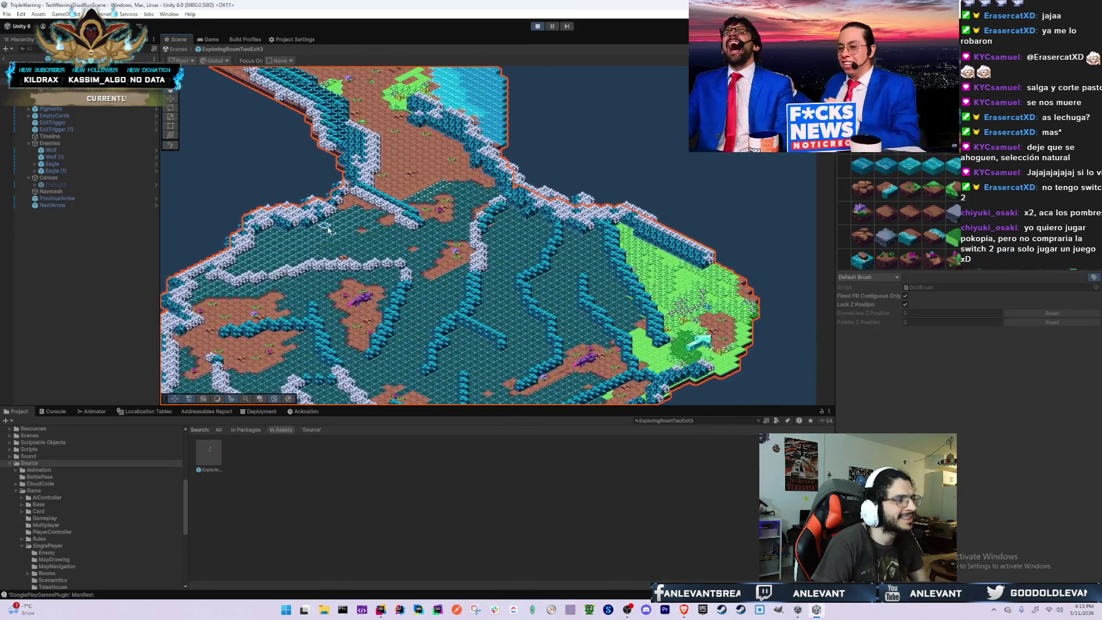
{"action": "scroll", "coordinate": [887, 211], "scroll_direction": "down", "scroll_amount": 2}
Pick the second palette tile, clear the brush, tilt the map, and ping ExploringRoomTwoExit3.
{"action": "left_click", "coordinate": [877, 241]}
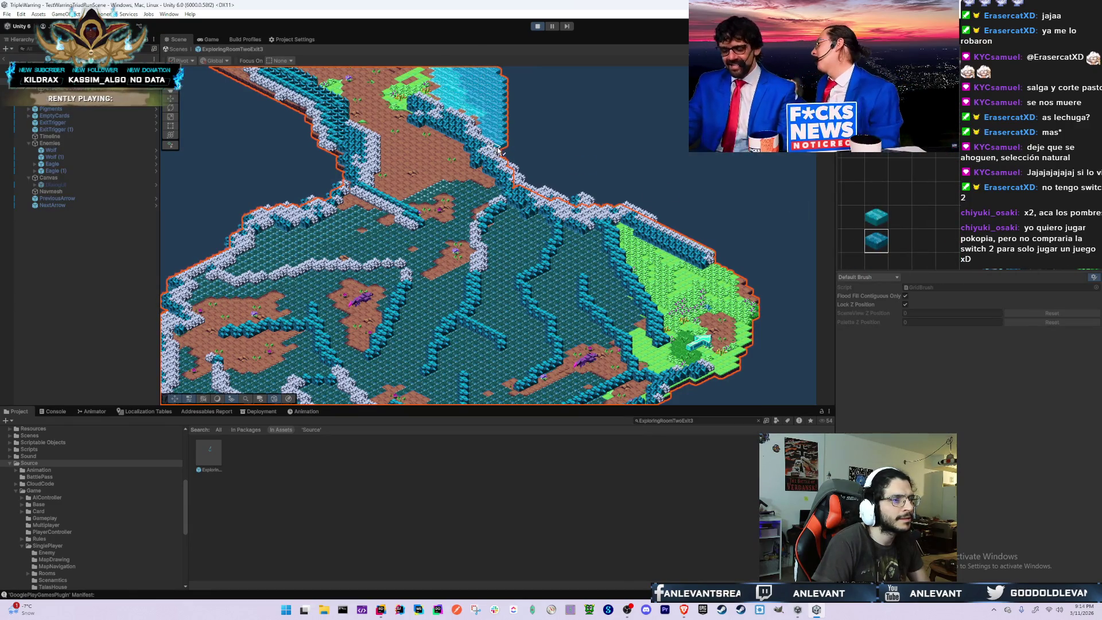
{"action": "left_click_drag", "start_coordinate": [914, 208], "coordinate": [901, 220]}
{"action": "left_click", "coordinate": [901, 221]}
{"action": "scroll", "coordinate": [322, 204], "scroll_direction": "up", "scroll_amount": 4}
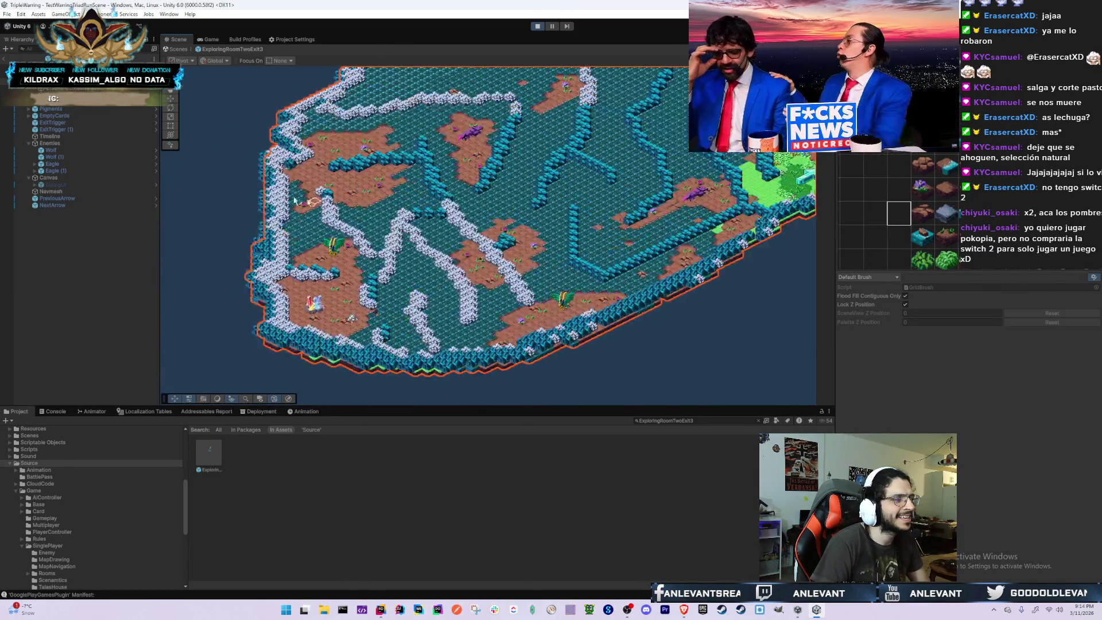
{"action": "mouse_move", "coordinate": [509, 239]}
{"action": "left_mouse_down"}
{"action": "mouse_move", "coordinate": [468, 270]}
{"action": "mouse_move", "coordinate": [666, 347]}
{"action": "left_mouse_up"}
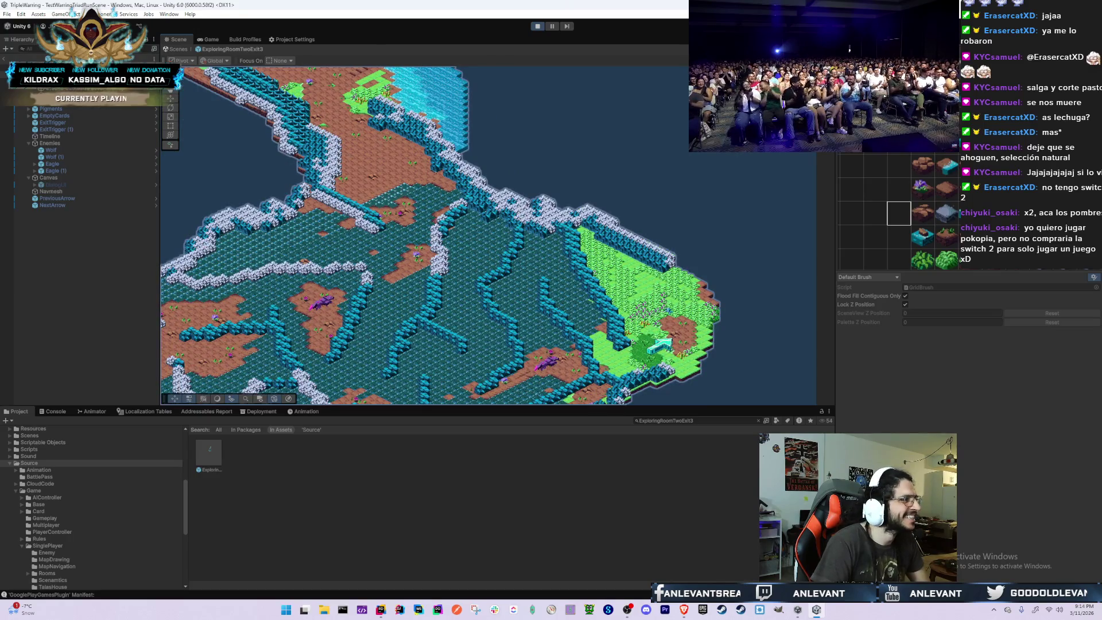
{"action": "left_click", "coordinate": [522, 51]}
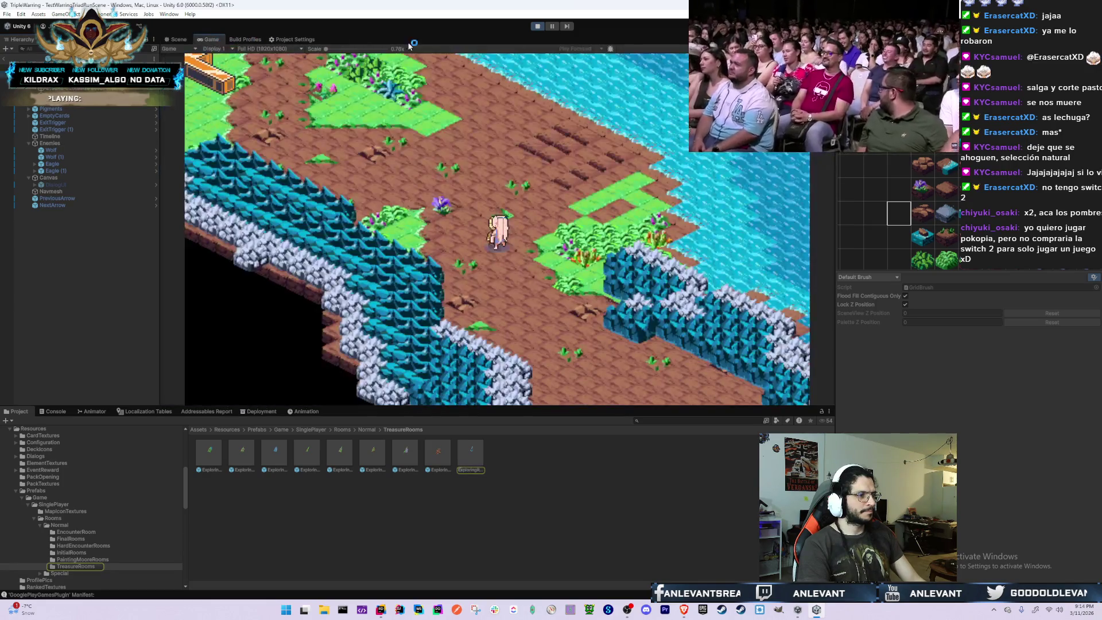
Stop play mode and return to the Scene view of the ExploringRoomTwoExit3 tilemap.
{"action": "left_click", "coordinate": [538, 26]}
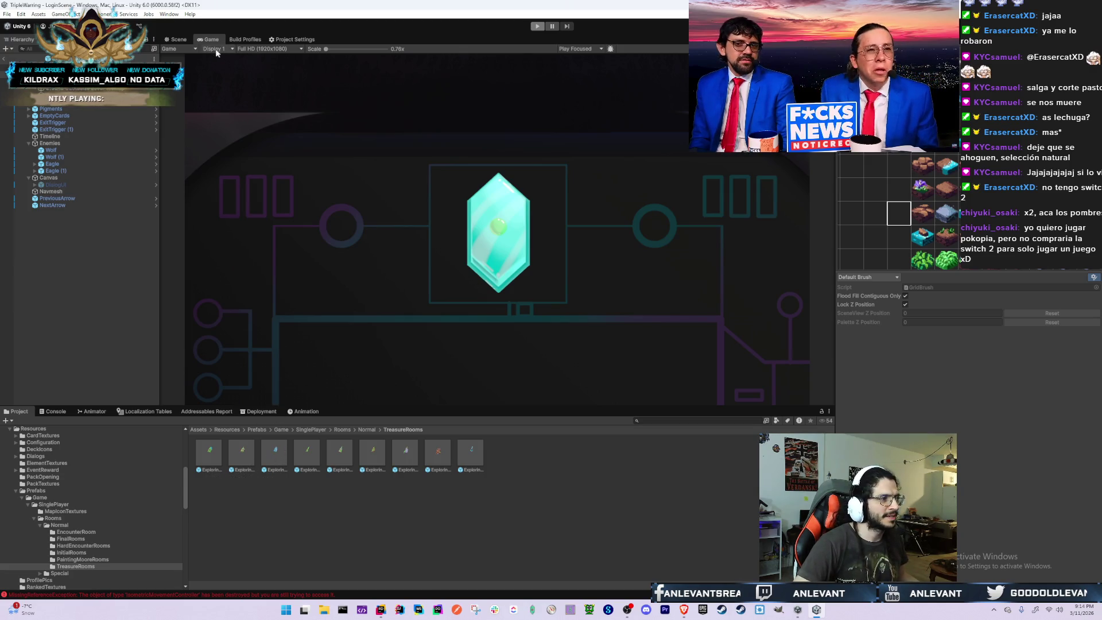
{"action": "left_click", "coordinate": [179, 41]}
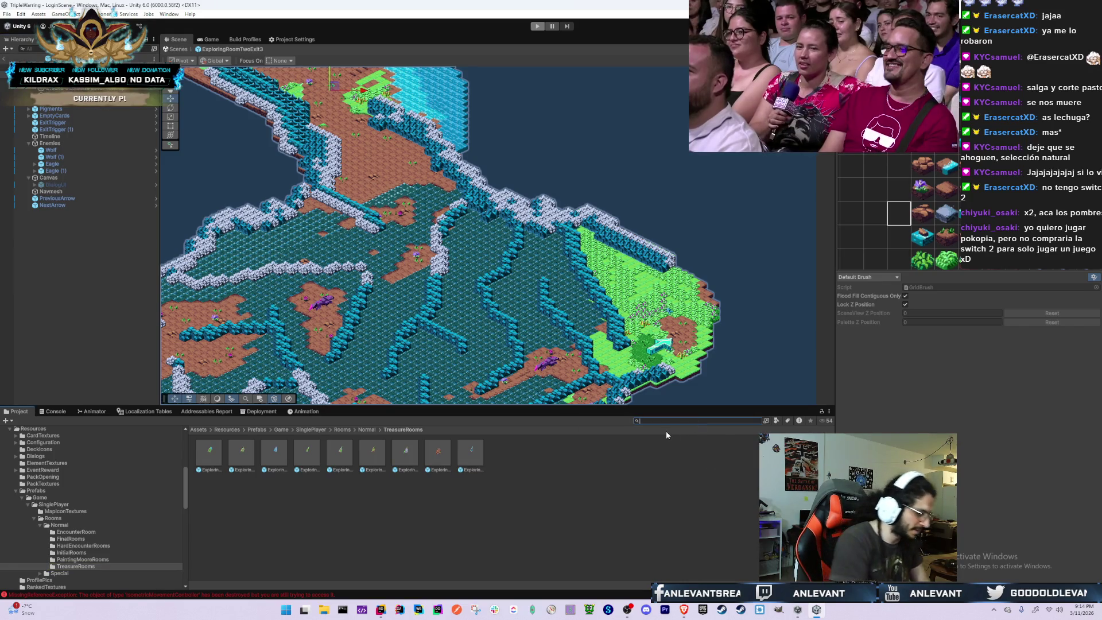
Search the Project panel for 'testWarri' and open TestWarringTriadRunScene.
{"action": "type", "text": "TEST"}
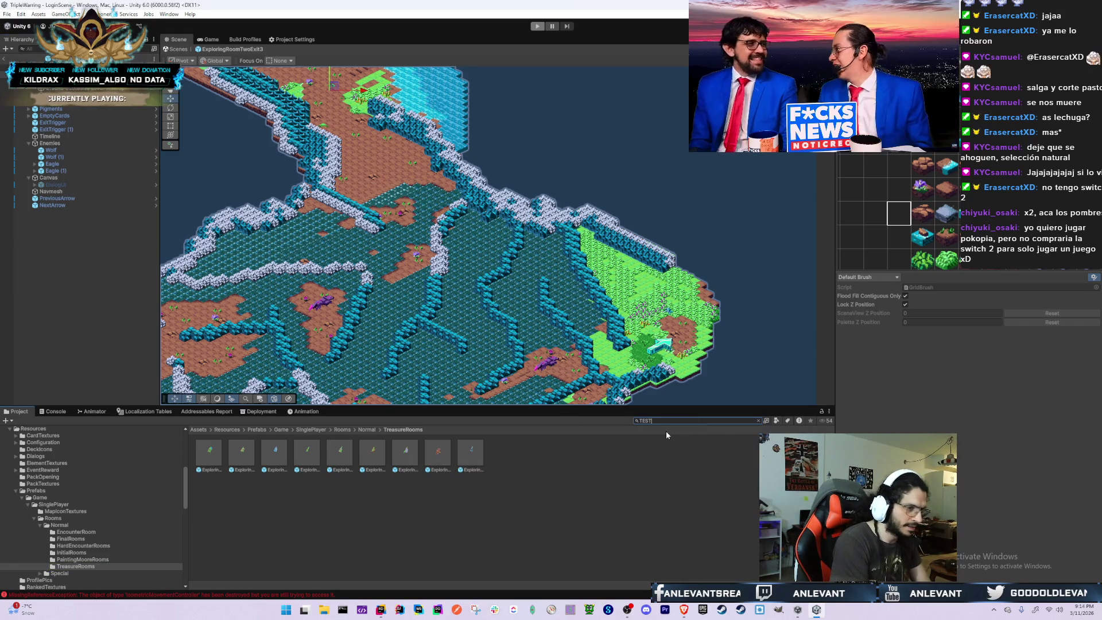
{"action": "key", "text": "BackSpace"}
{"action": "key", "text": "BackSpace"}
{"action": "key", "text": "BackSpace"}
{"action": "type", "text": "testWarri"}
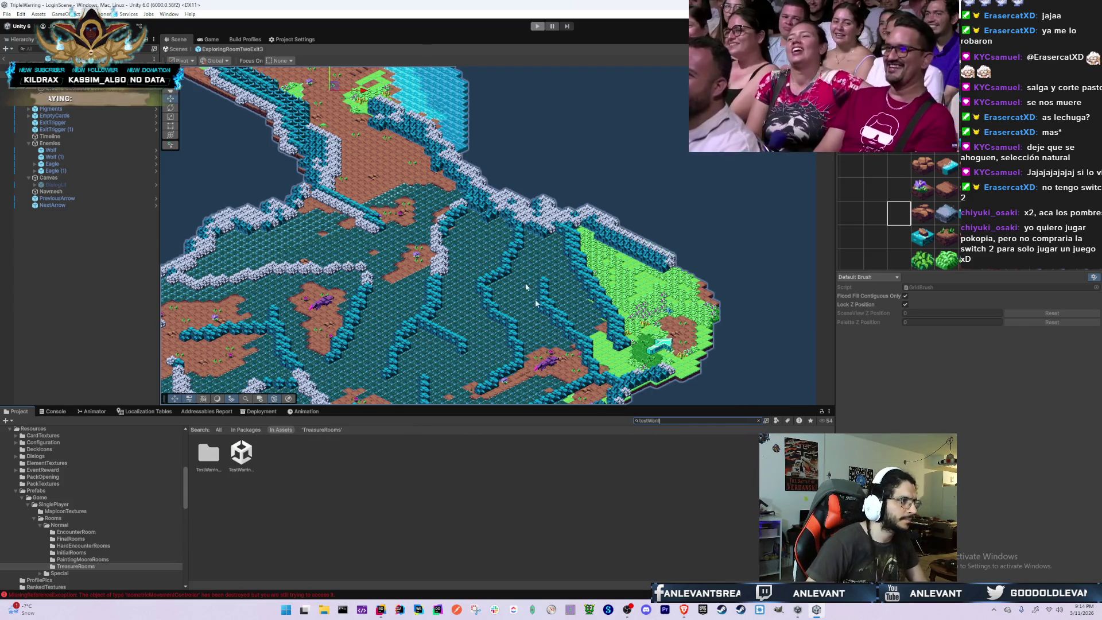
{"action": "left_click", "coordinate": [241, 454]}
{"action": "double_click", "coordinate": [241, 453]}
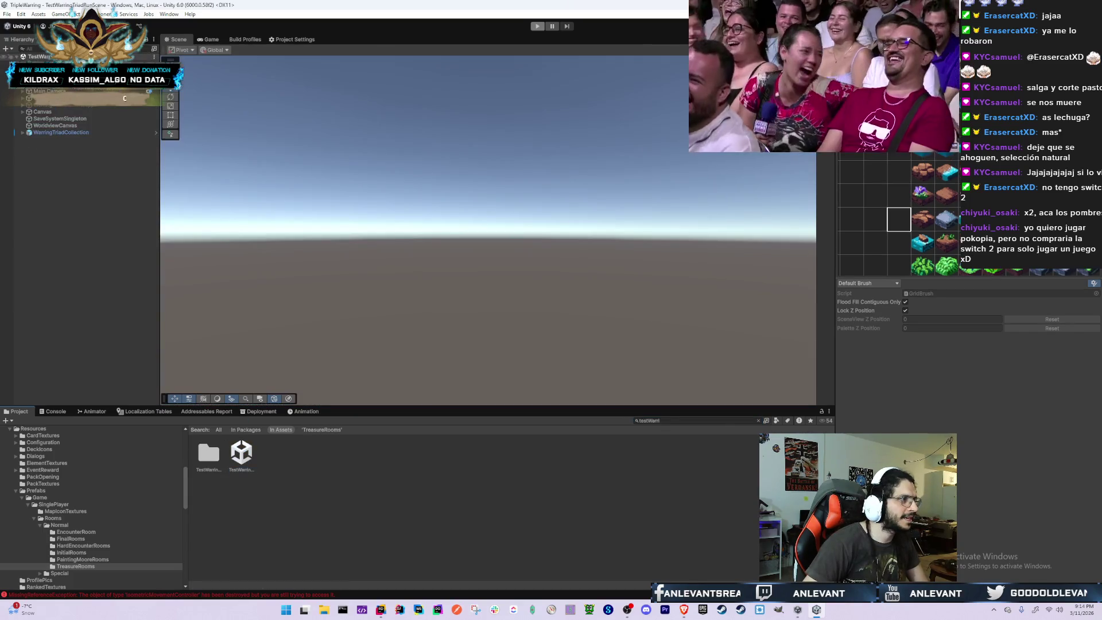
Reveal the TestWarringTriadRunScene file in File Explorer, then switch back to Unity.
{"action": "right_click", "coordinate": [108, 57]}
{"action": "key", "text": "Escape"}
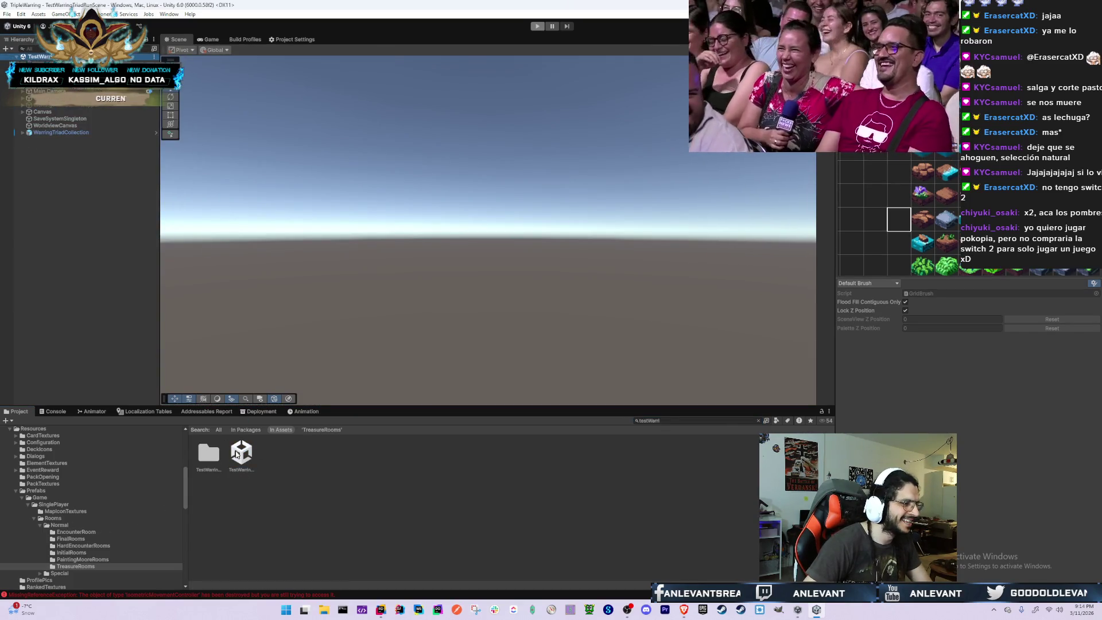
{"action": "right_click", "coordinate": [238, 453]}
{"action": "left_click", "coordinate": [269, 207]}
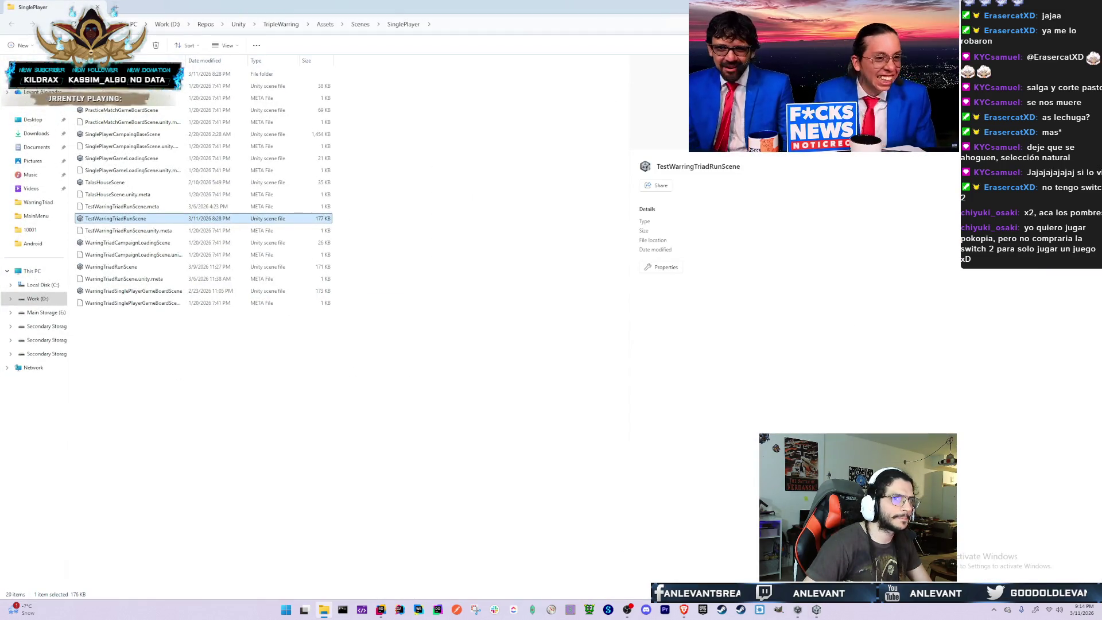
{"action": "key", "text": "alt+Tab"}
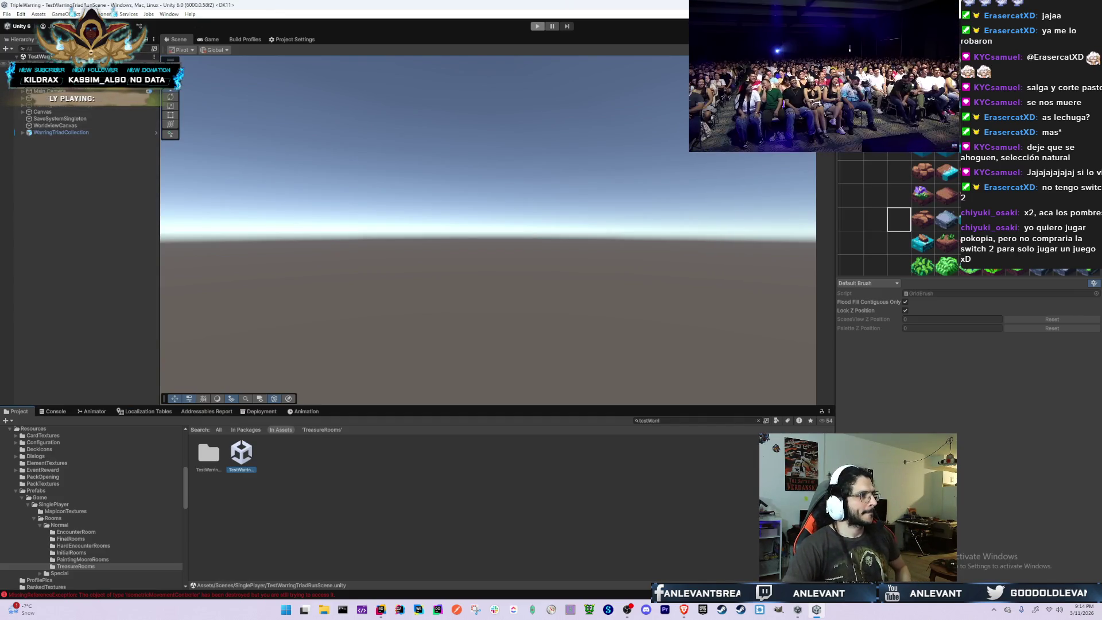
Open LoginScene from Assets/Scenes/Menus and run it in the Game view.
{"action": "right_click", "coordinate": [89, 56]}
{"action": "left_click", "coordinate": [142, 144]}
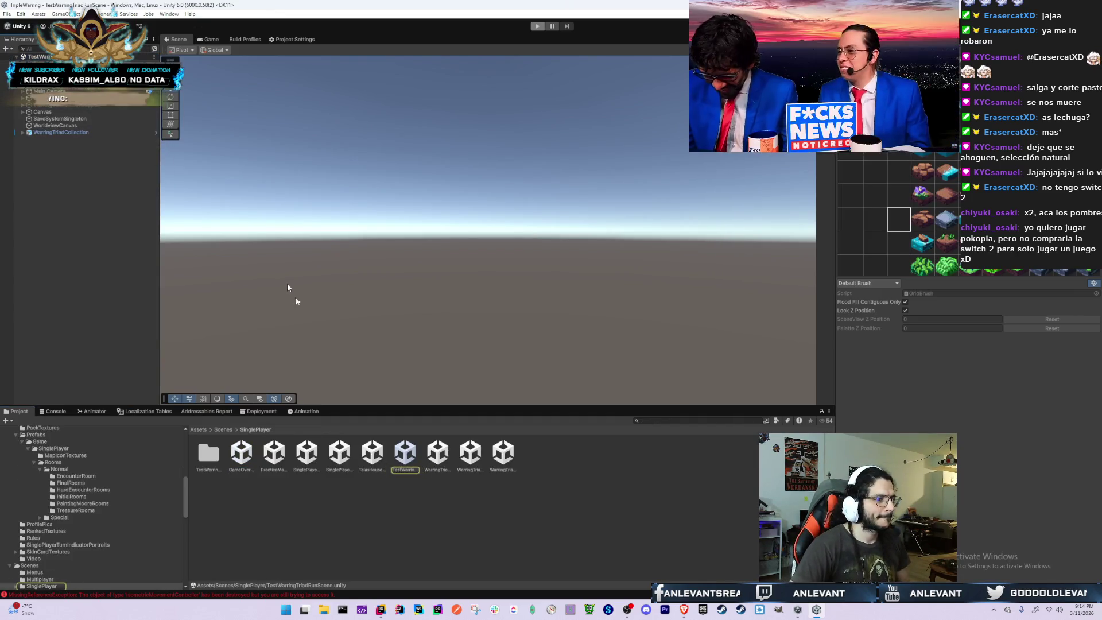
{"action": "scroll", "coordinate": [101, 562], "scroll_direction": "down", "scroll_amount": 2}
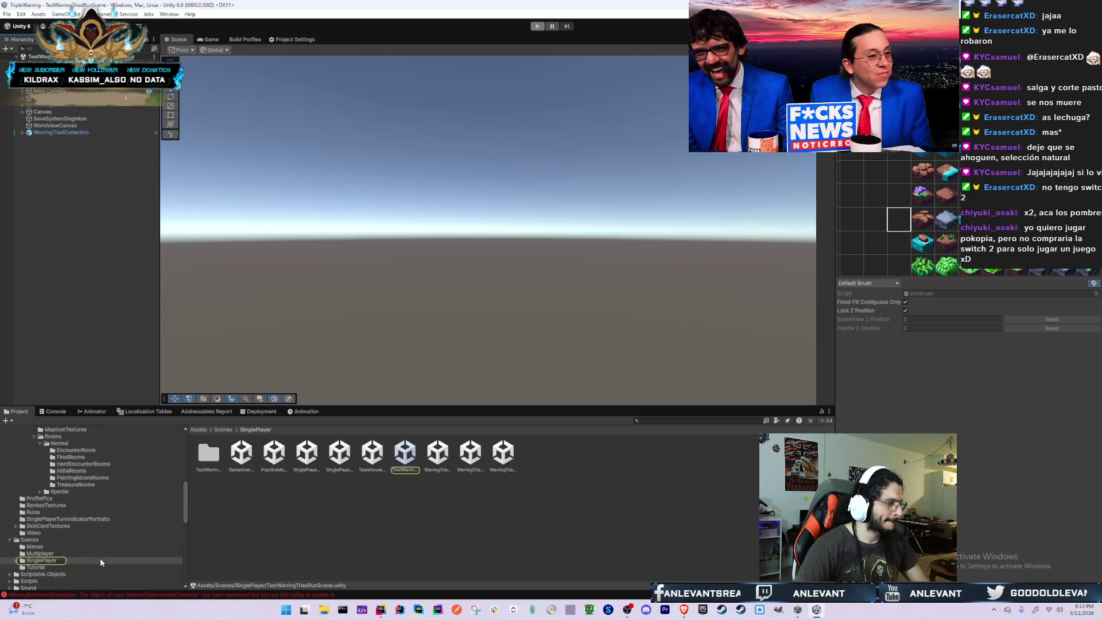
{"action": "left_click", "coordinate": [34, 546]}
{"action": "left_click", "coordinate": [276, 454]}
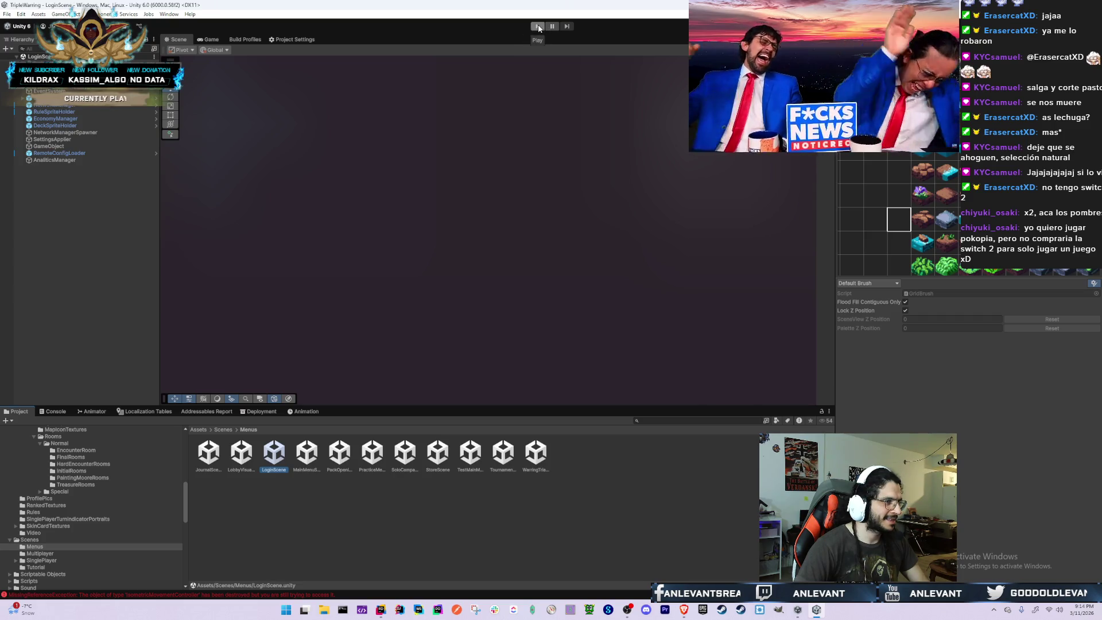
{"action": "left_click", "coordinate": [208, 40]}
{"action": "left_click", "coordinate": [537, 26]}
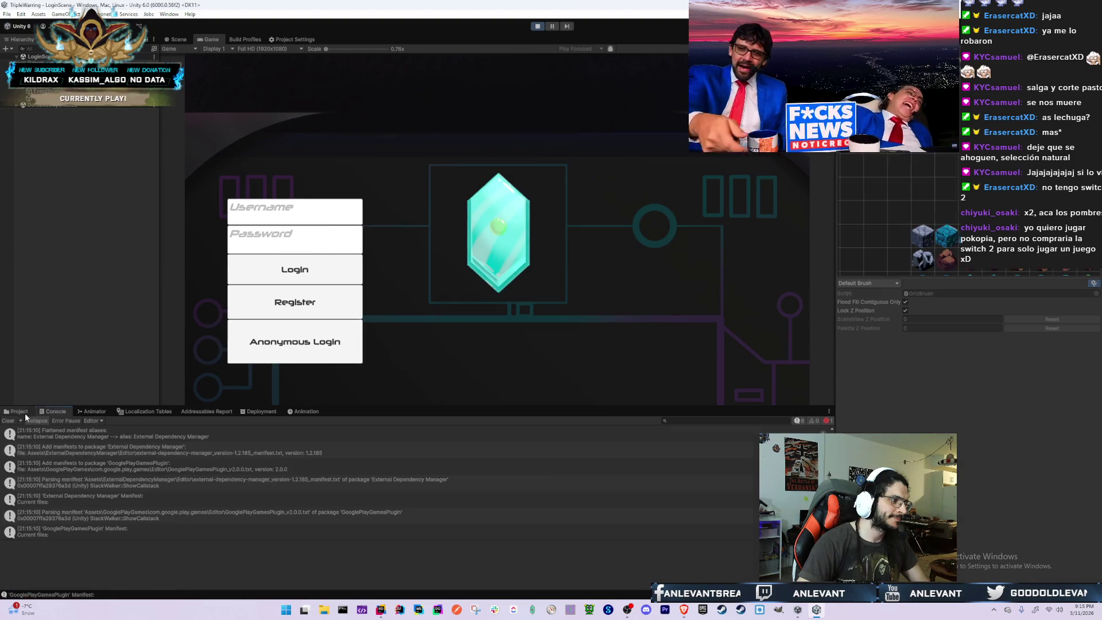
Log in anonymously, enter Test Room, and load ExploringRoomTwoExit3 from the room dropdown.
{"action": "left_click", "coordinate": [12, 421]}
{"action": "left_click", "coordinate": [310, 344]}
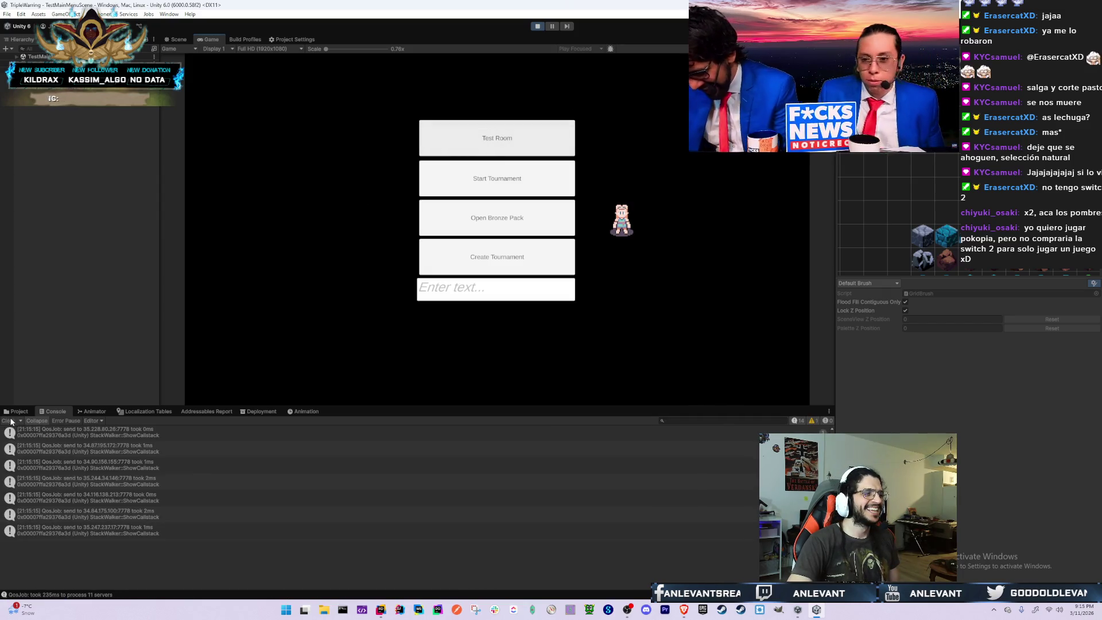
{"action": "left_click", "coordinate": [12, 420]}
{"action": "left_click", "coordinate": [497, 138]}
{"action": "left_click", "coordinate": [571, 233]}
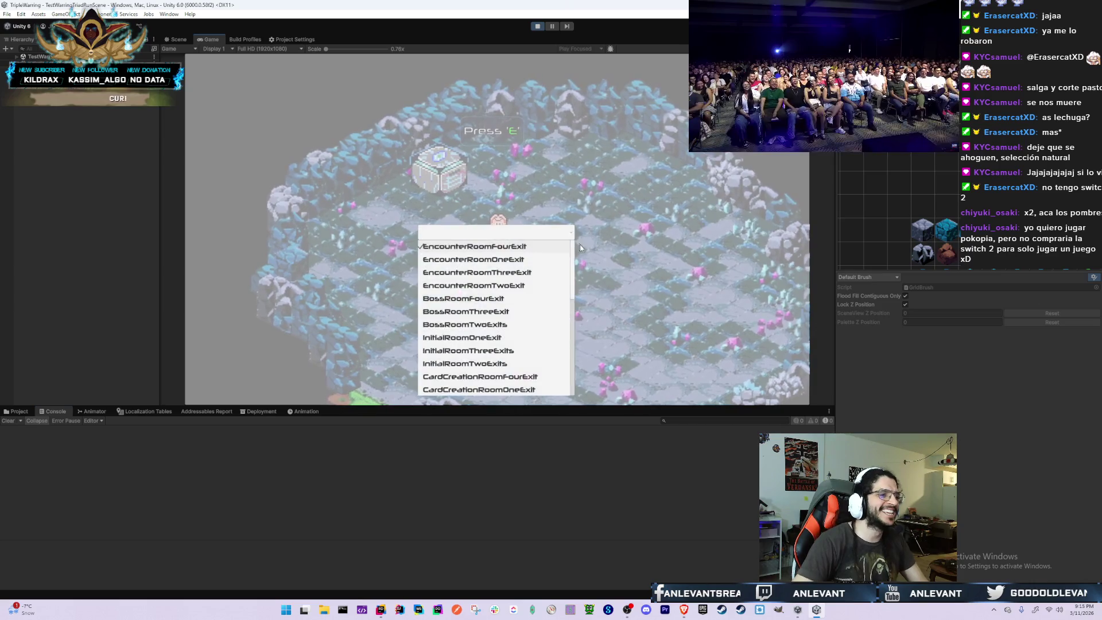
{"action": "scroll", "coordinate": [567, 377], "scroll_direction": "down", "scroll_amount": 5}
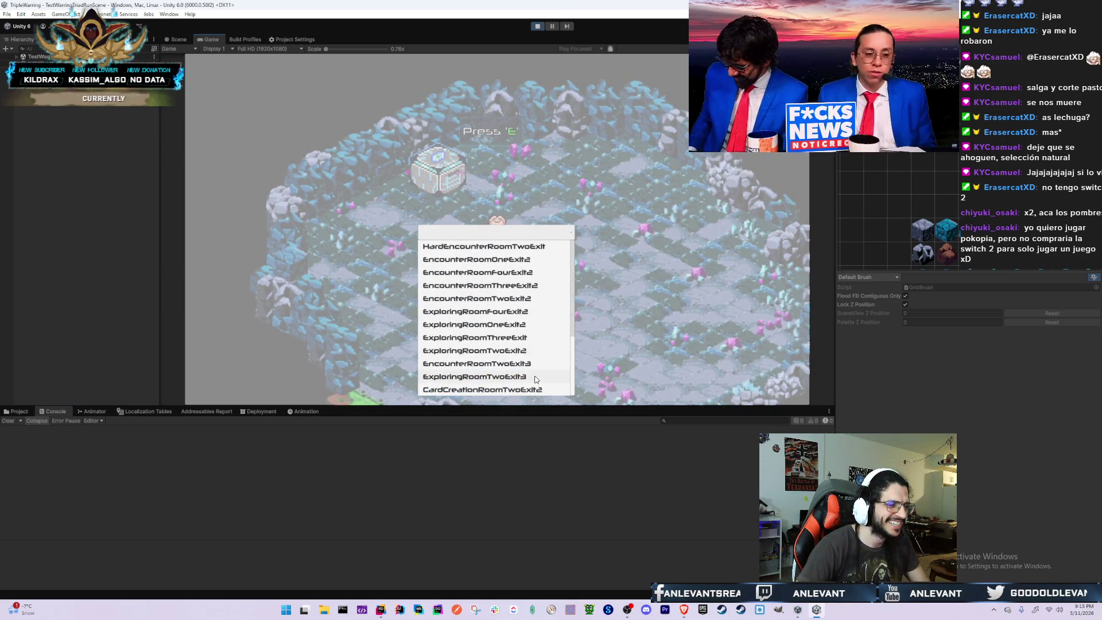
{"action": "left_click", "coordinate": [519, 377]}
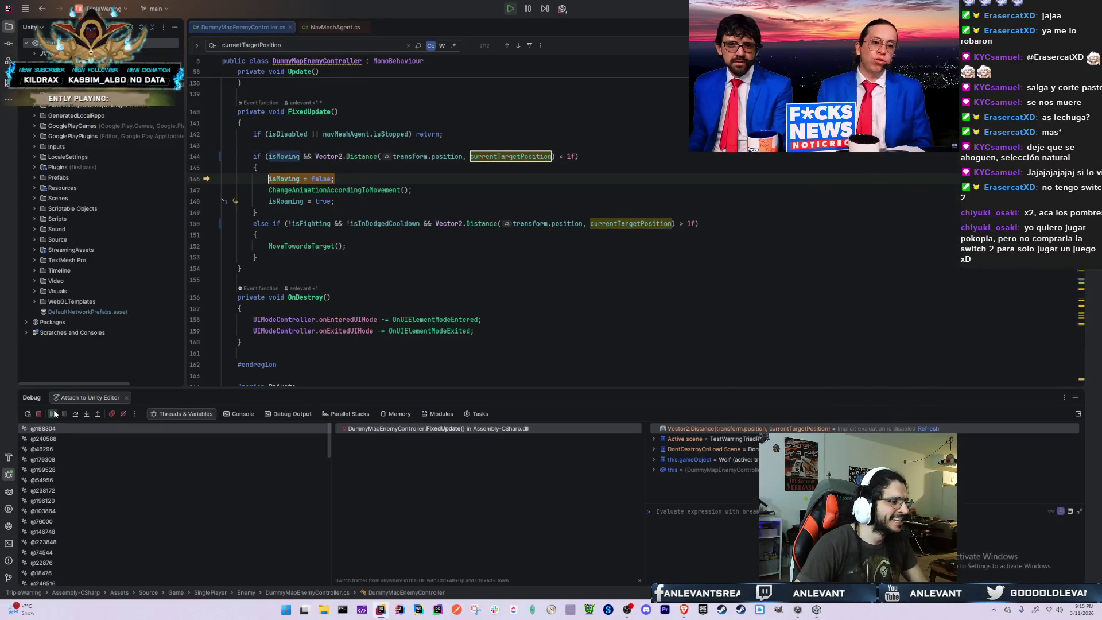
Resume from the Rider breakpoint, then zoom out and pan Unity's Scene view over the room.
{"action": "left_click", "coordinate": [54, 413]}
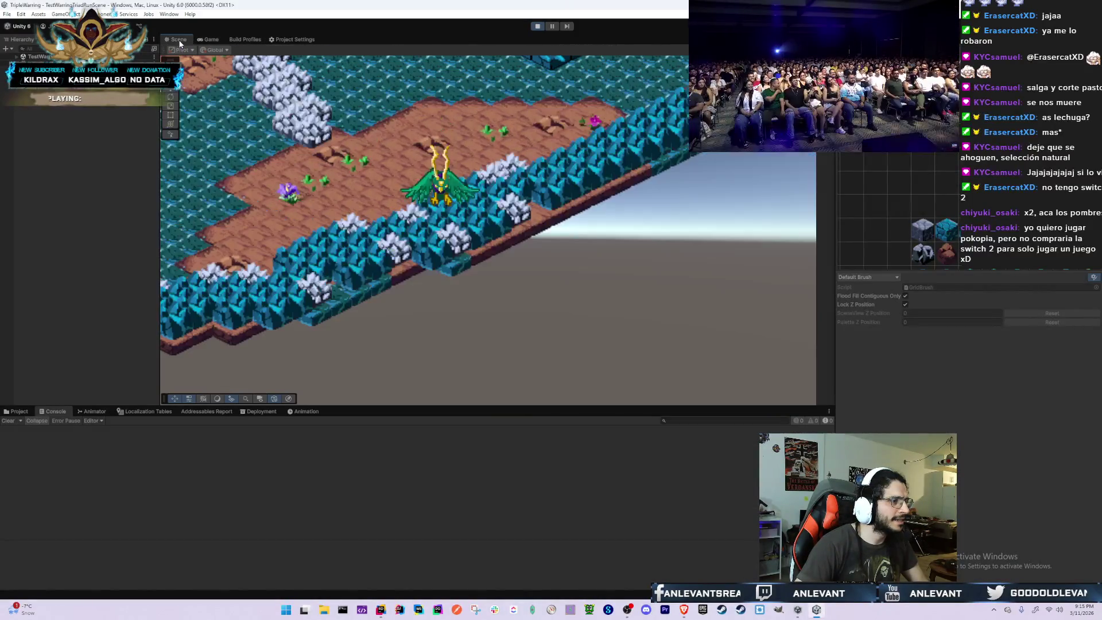
{"action": "left_click", "coordinate": [179, 44]}
{"action": "scroll", "coordinate": [378, 156], "scroll_direction": "down", "scroll_amount": 8}
{"action": "scroll", "coordinate": [426, 211], "scroll_direction": "down", "scroll_amount": 10}
{"action": "mouse_move", "coordinate": [622, 205]}
{"action": "left_mouse_down"}
{"action": "mouse_move", "coordinate": [622, 229]}
{"action": "mouse_move", "coordinate": [677, 223]}
{"action": "left_mouse_up"}
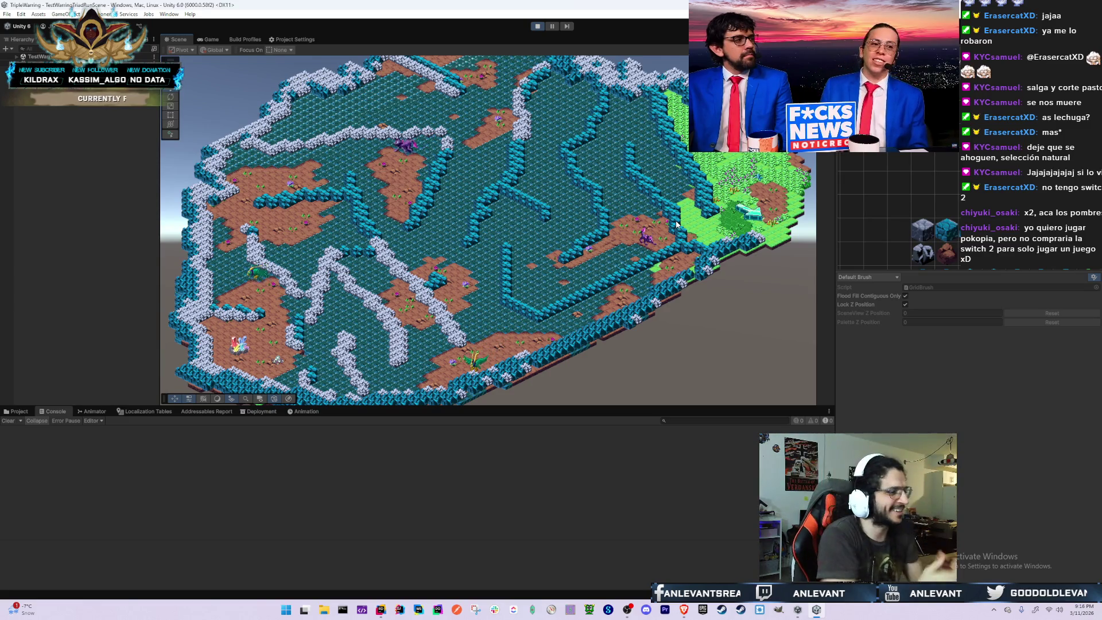
Stop the game, clear the Console, and bring back the Project panel.
{"action": "left_click", "coordinate": [537, 26]}
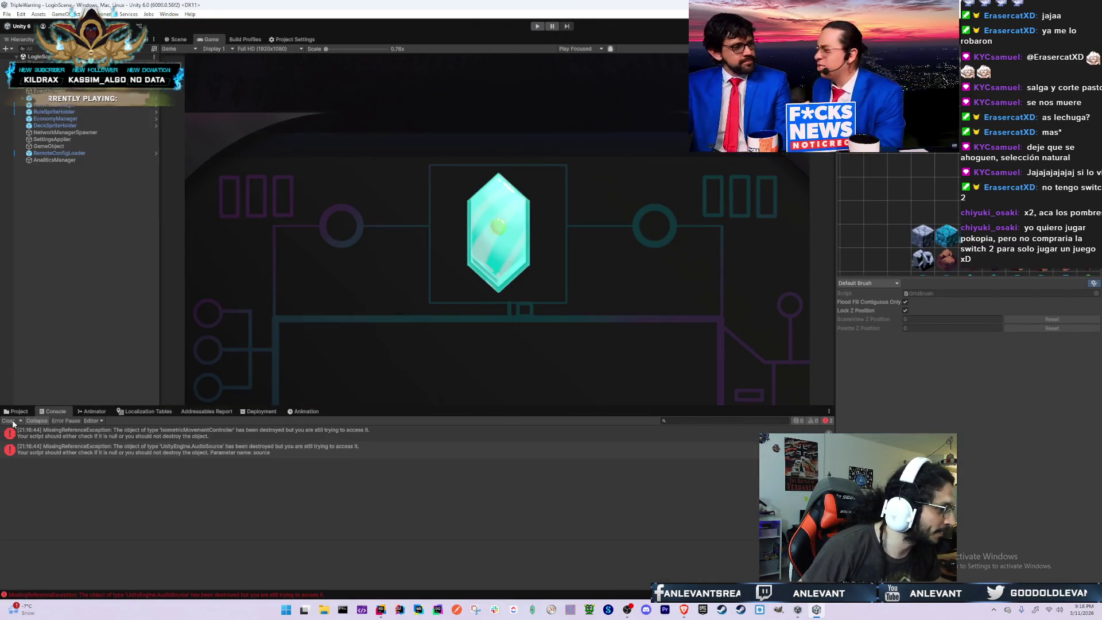
{"action": "left_click", "coordinate": [9, 421]}
{"action": "left_click", "coordinate": [16, 411]}
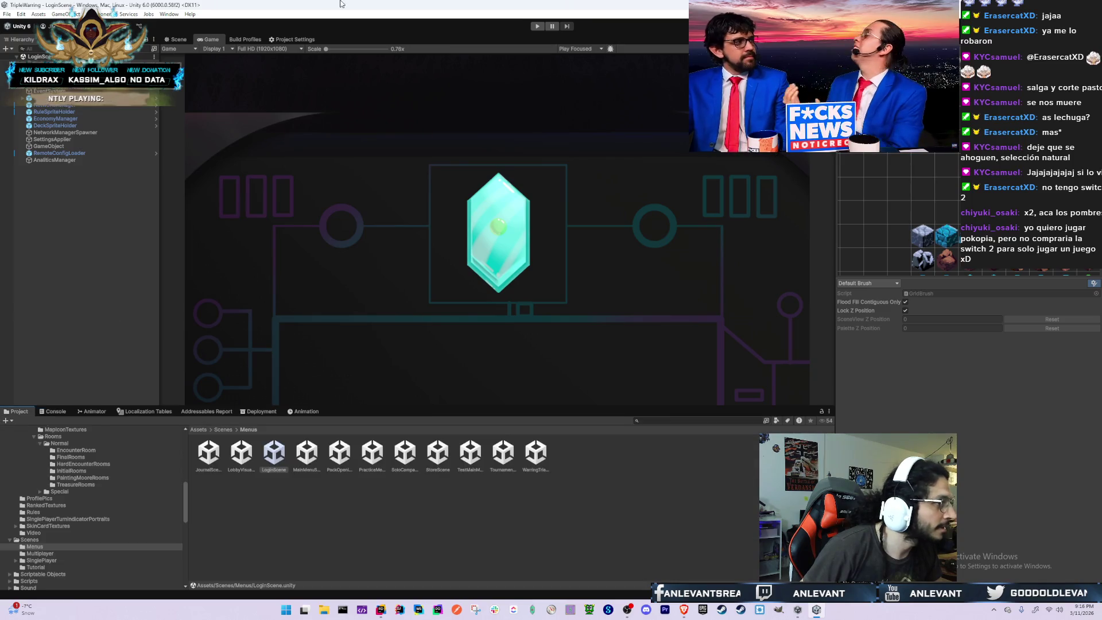
Open Build Profiles, cancel the Build folder dialog, and restart play from the Game view.
{"action": "left_click", "coordinate": [247, 39]}
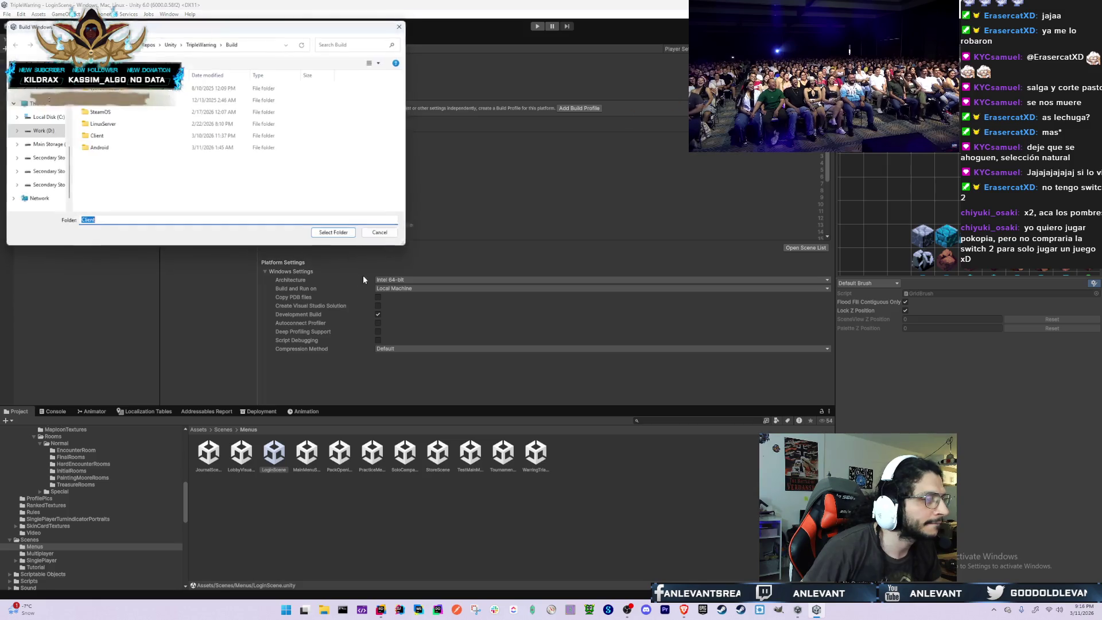
{"action": "left_click", "coordinate": [396, 236]}
{"action": "left_click", "coordinate": [210, 40]}
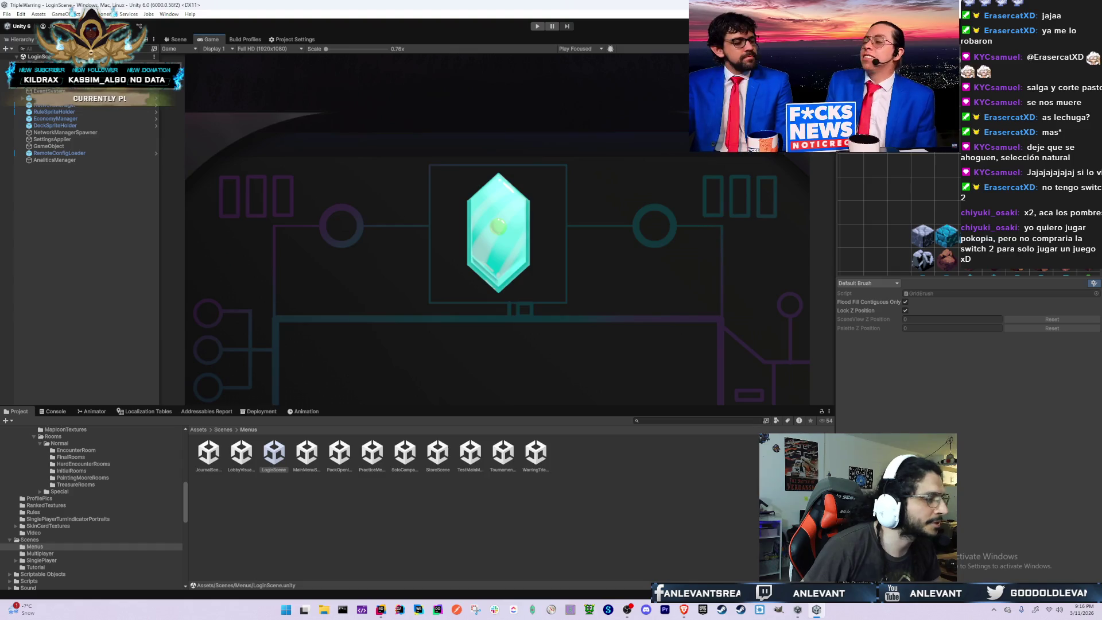
{"action": "left_click", "coordinate": [536, 27]}
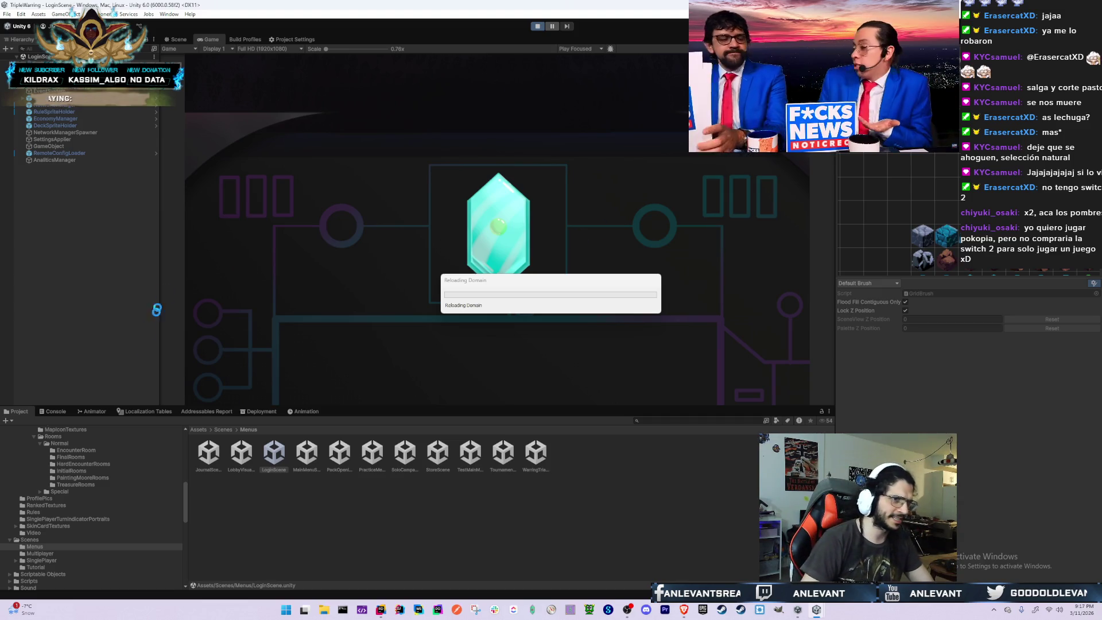
Enter the account username and password on the LoginScene form and log in.
{"action": "key", "text": "alt+Tab"}
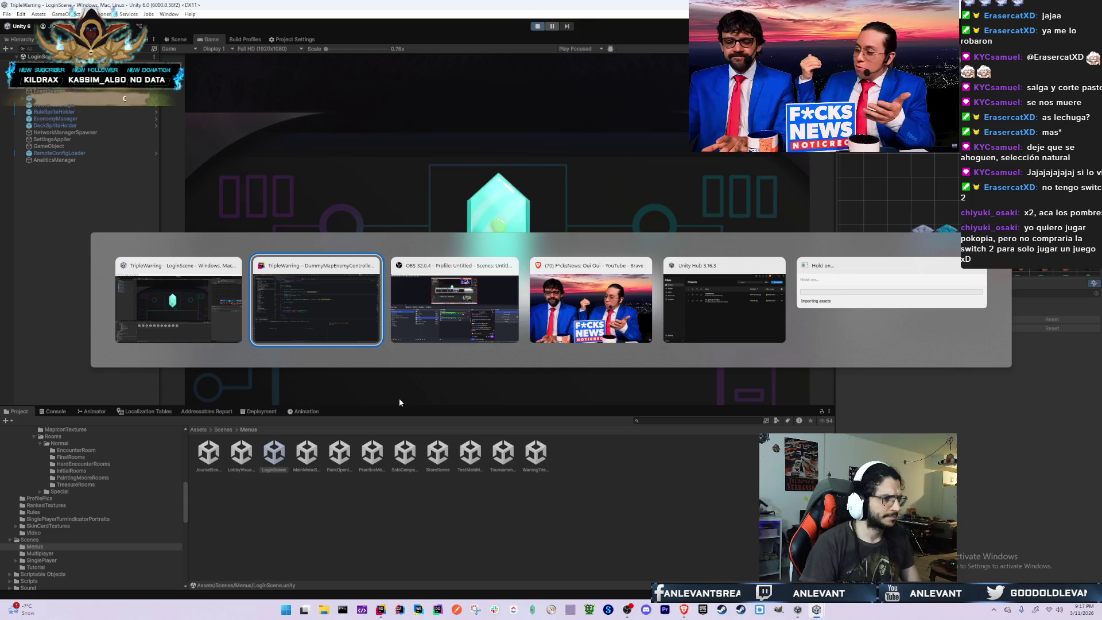
{"action": "key", "text": "Escape"}
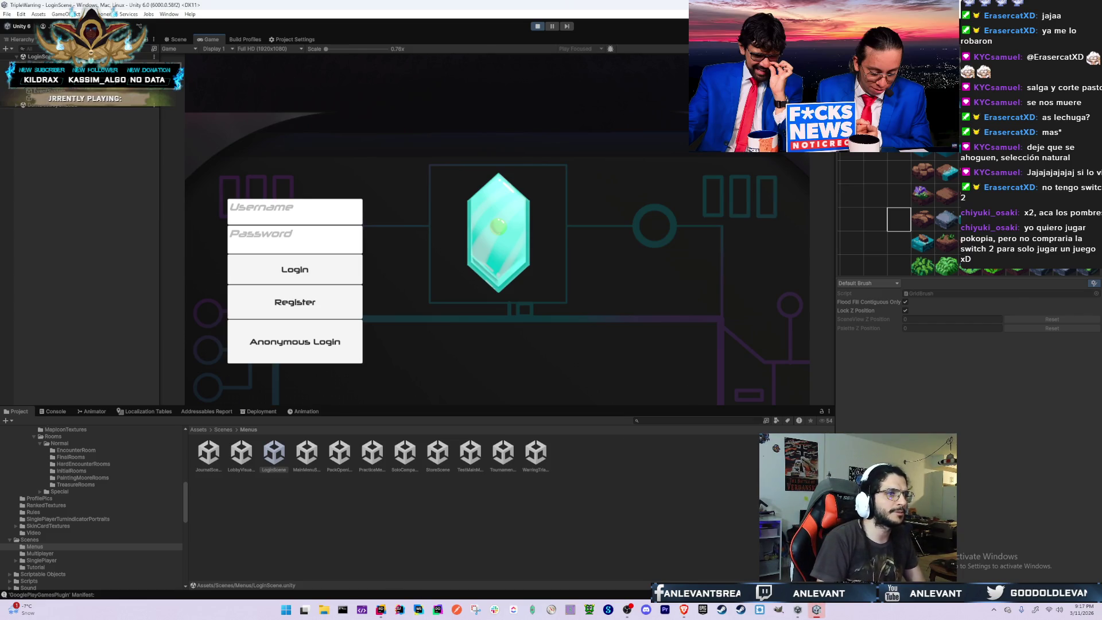
{"action": "key", "text": "alt+Tab"}
{"action": "key", "text": "Escape"}
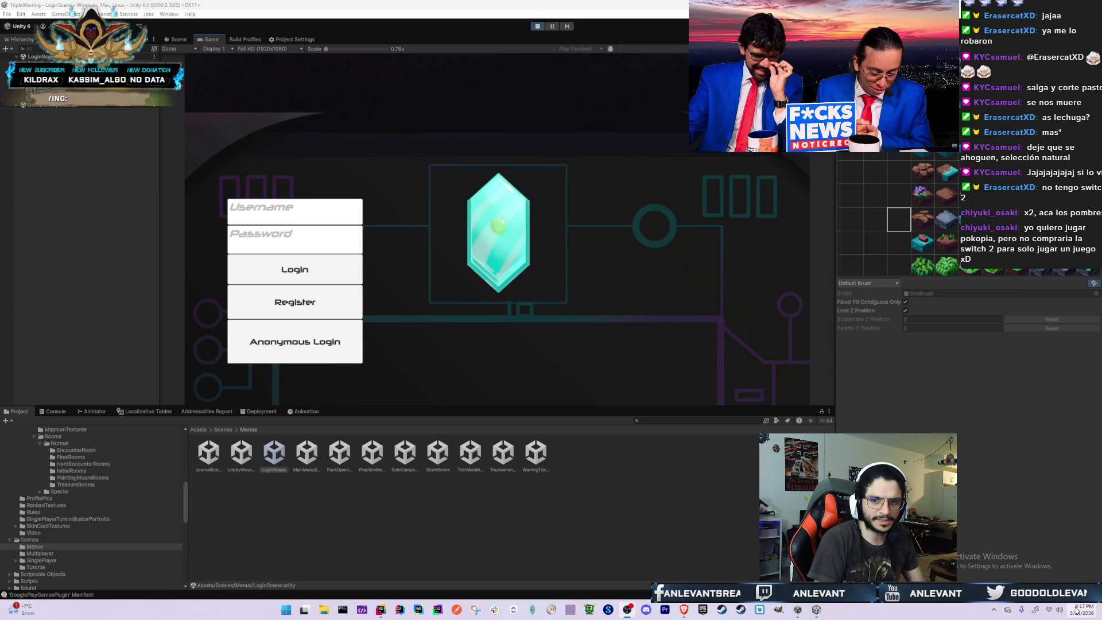
{"action": "left_click", "coordinate": [297, 221]}
{"action": "type", "text": "admin"}
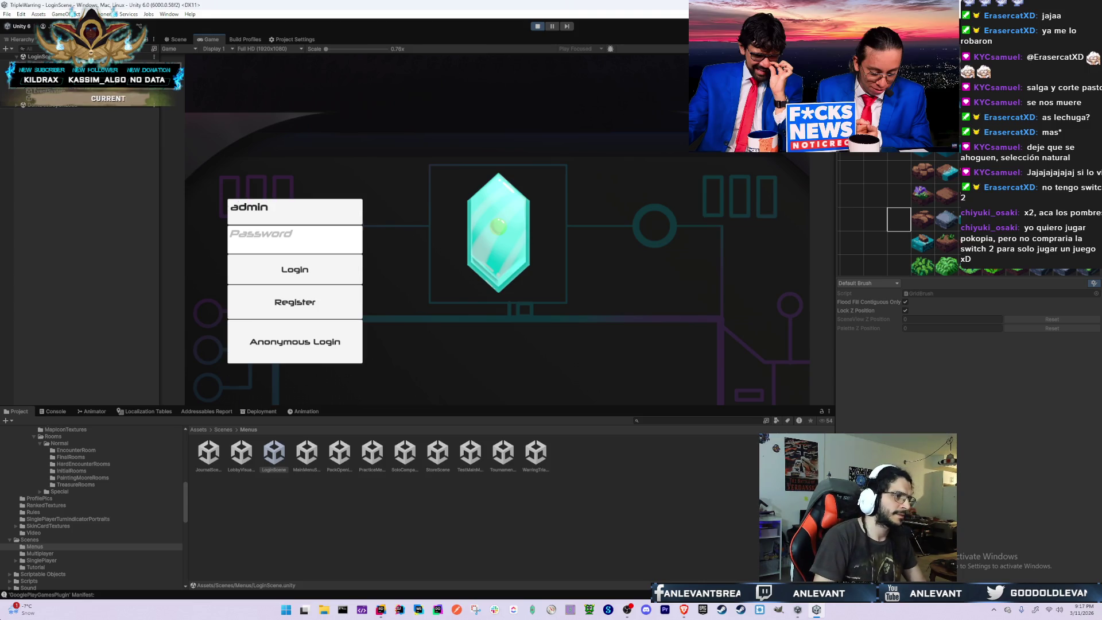
{"action": "left_click", "coordinate": [321, 240]}
{"action": "type", "text": "***********"}
{"action": "left_click", "coordinate": [335, 263]}
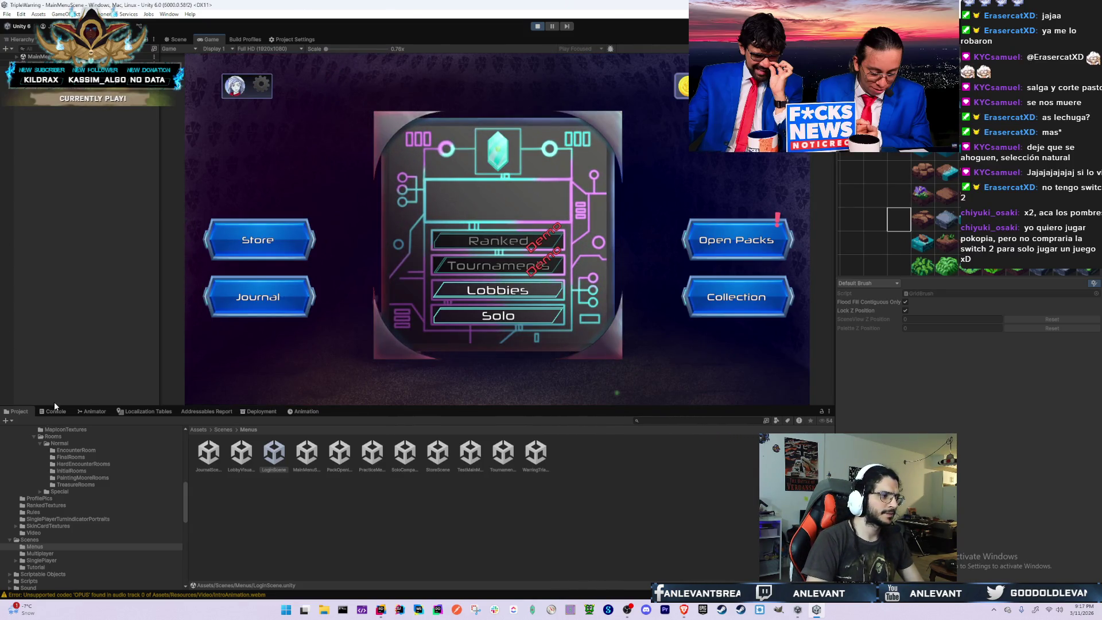
Clear the Console and widen the Game view.
{"action": "left_click", "coordinate": [55, 412]}
{"action": "left_click", "coordinate": [8, 421]}
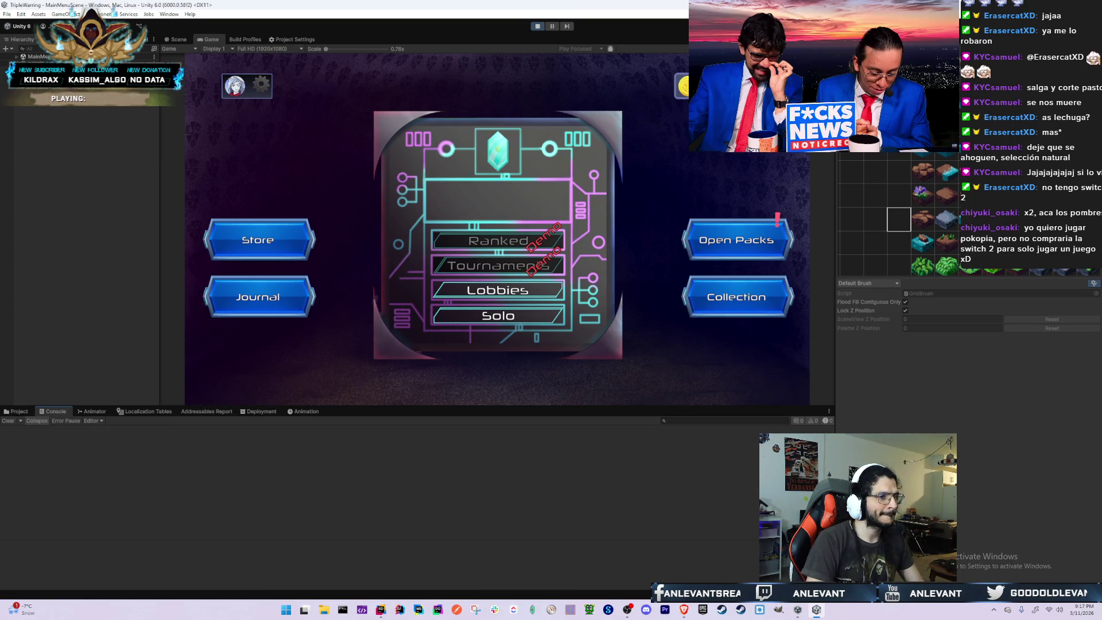
{"action": "left_click_drag", "start_coordinate": [834, 204], "coordinate": [874, 205]}
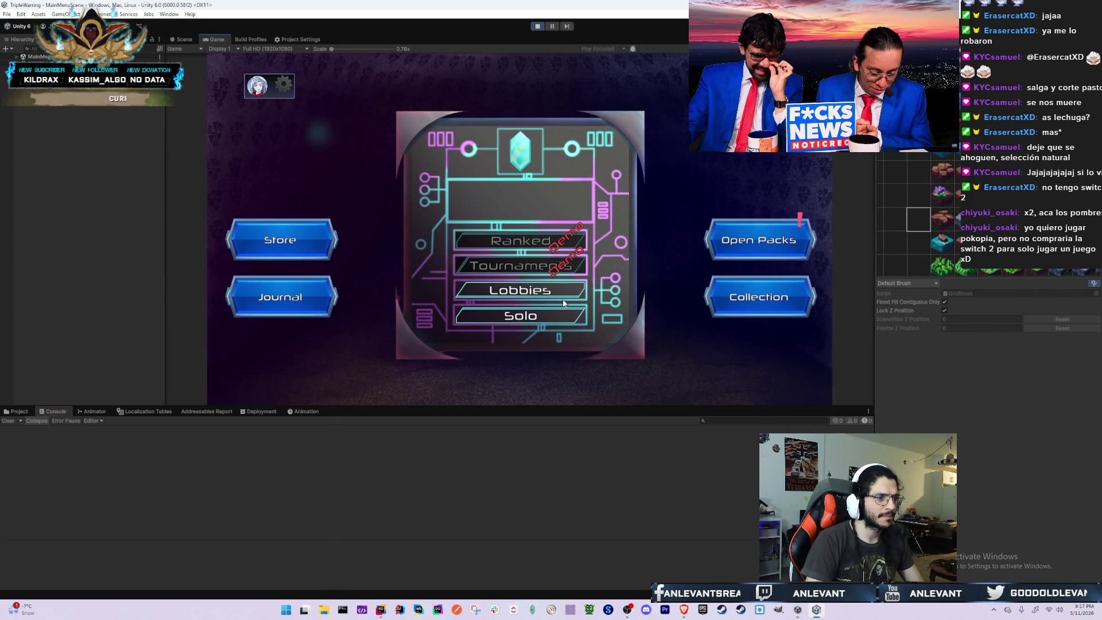
Start the Solo Story campaign and skip the opening dialogue until the card battle loads.
{"action": "left_click", "coordinate": [550, 315]}
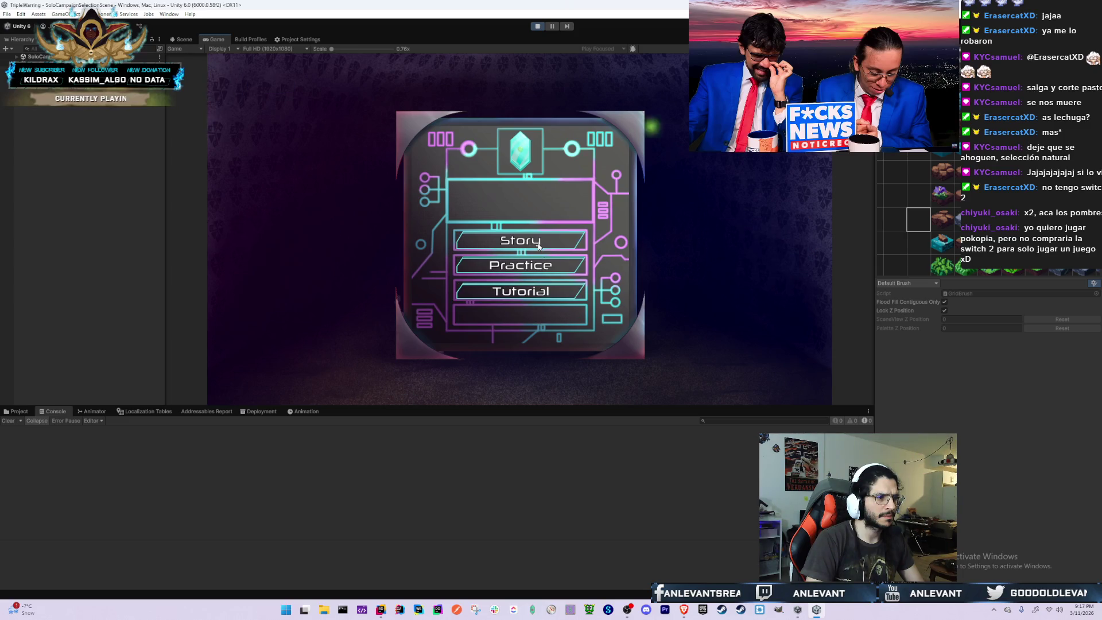
{"action": "left_click", "coordinate": [539, 243]}
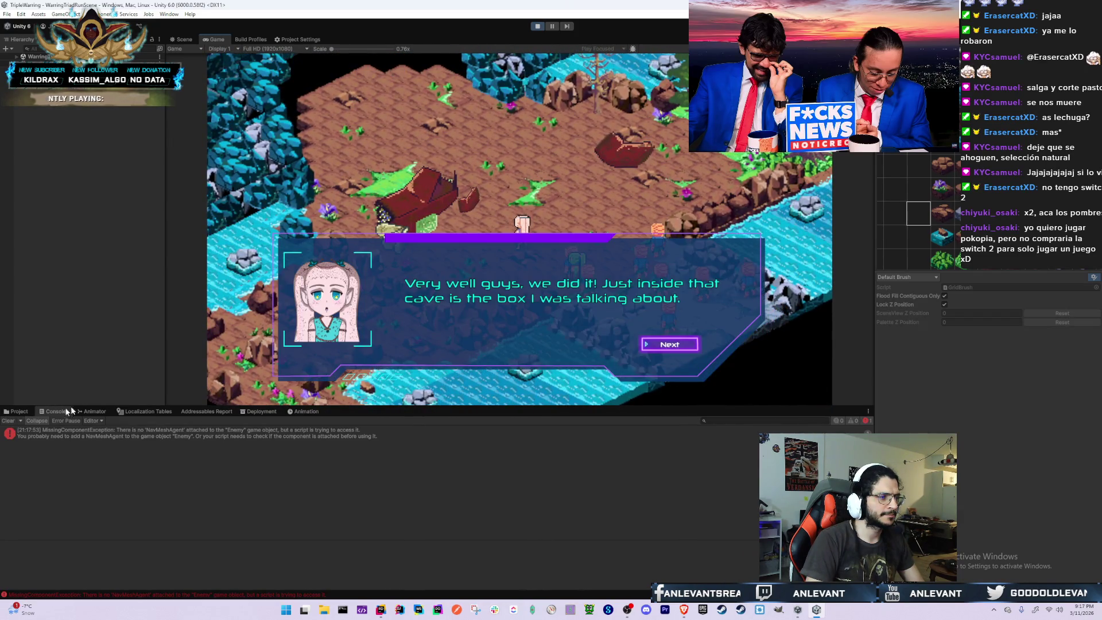
{"action": "key", "text": "Return"}
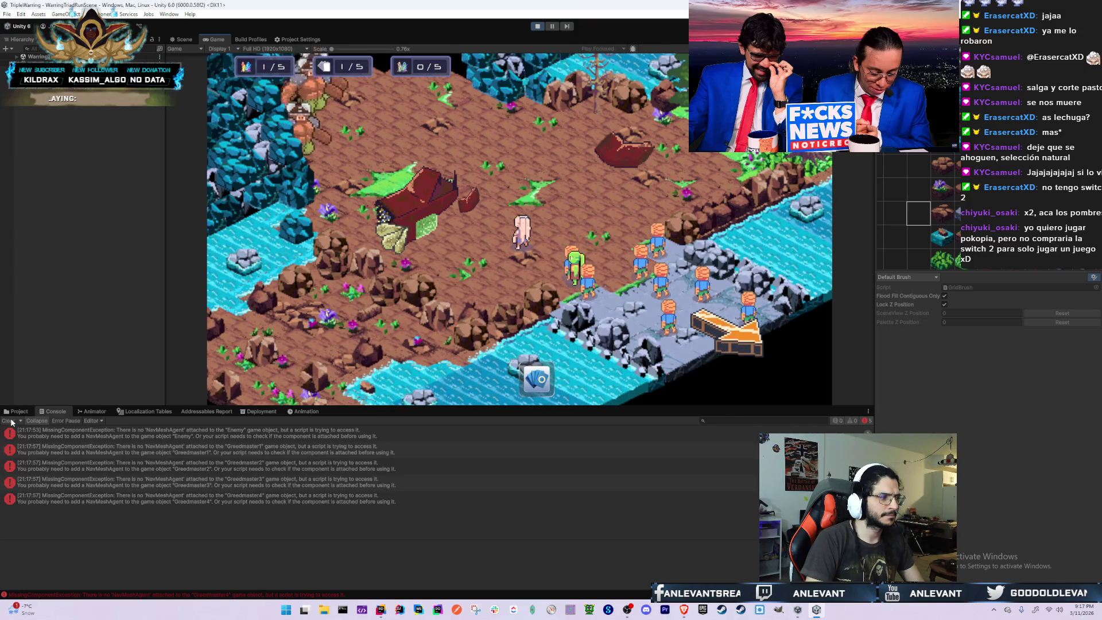
{"action": "left_click", "coordinate": [12, 421]}
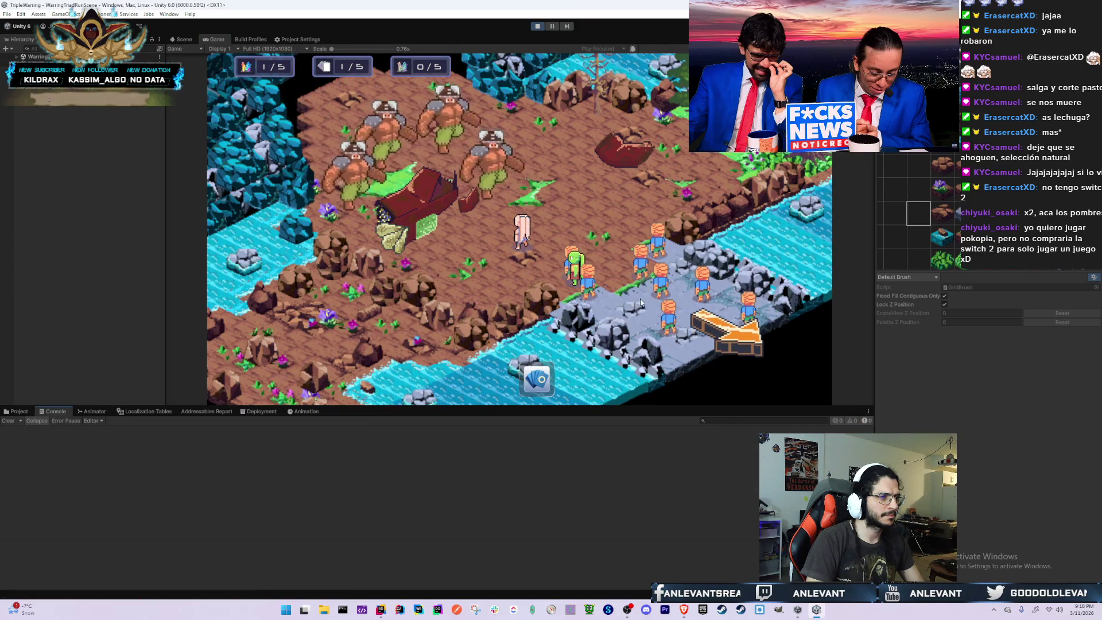
{"action": "left_click", "coordinate": [657, 343]}
{"action": "left_click", "coordinate": [657, 343]}
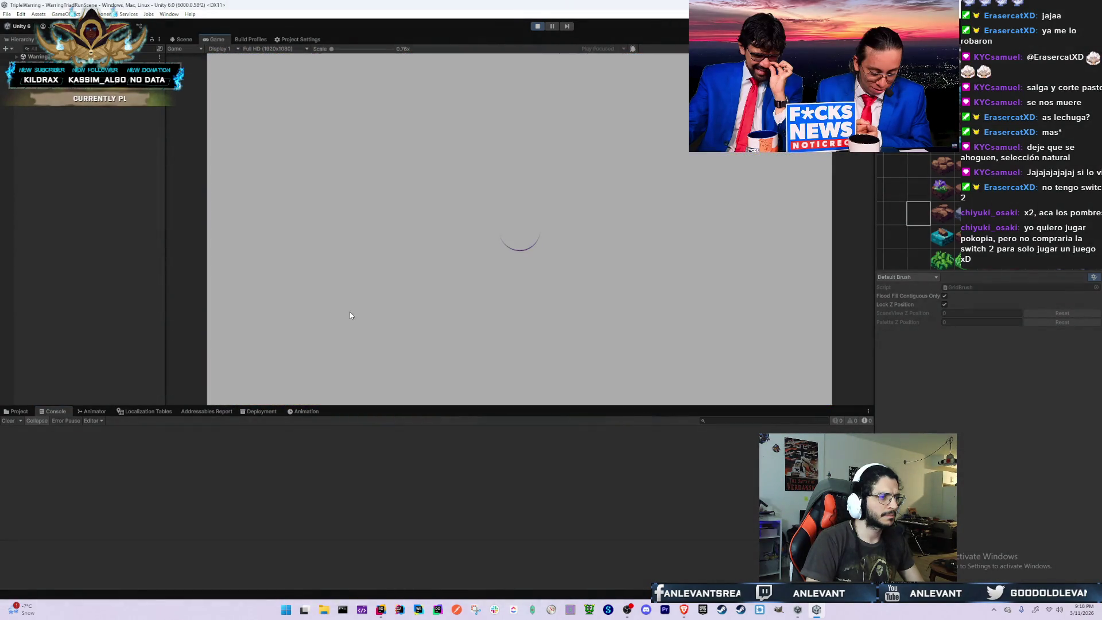
{"action": "left_click", "coordinate": [12, 424]}
Close the Clear dropdown and inspect the brutel-quick-toss card's details.
{"action": "left_click", "coordinate": [121, 444]}
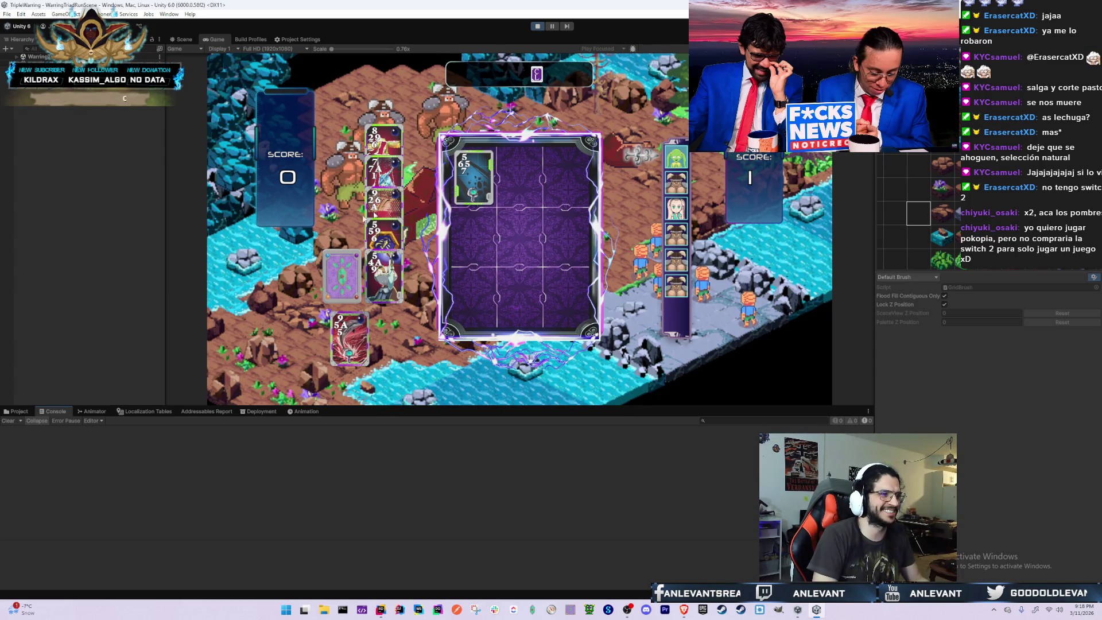
{"action": "left_click", "coordinate": [481, 183]}
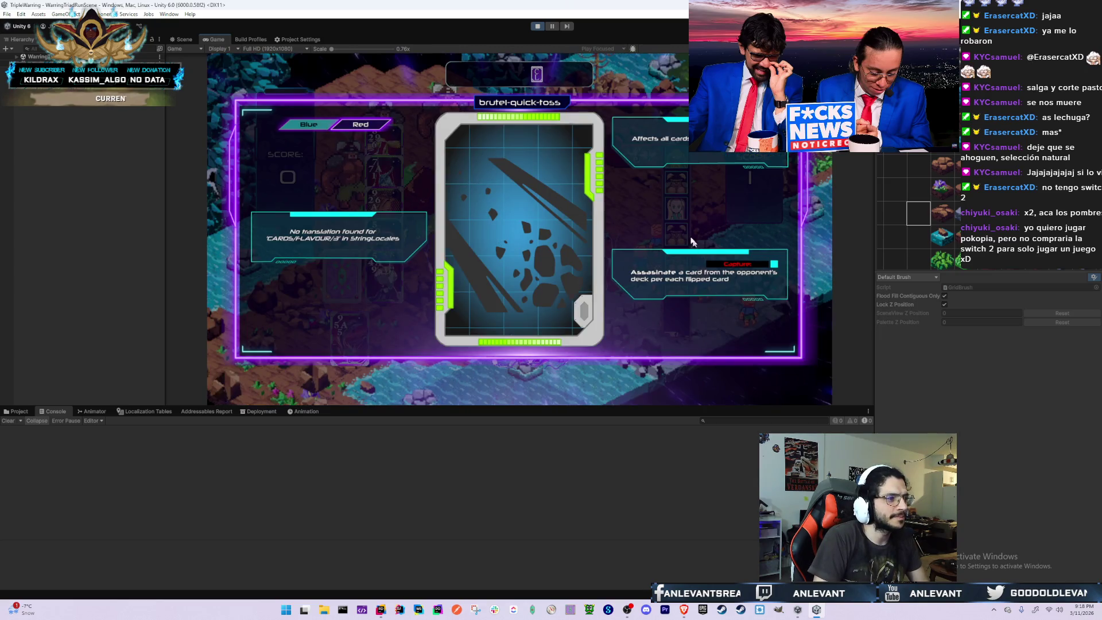
{"action": "left_click", "coordinate": [715, 288]}
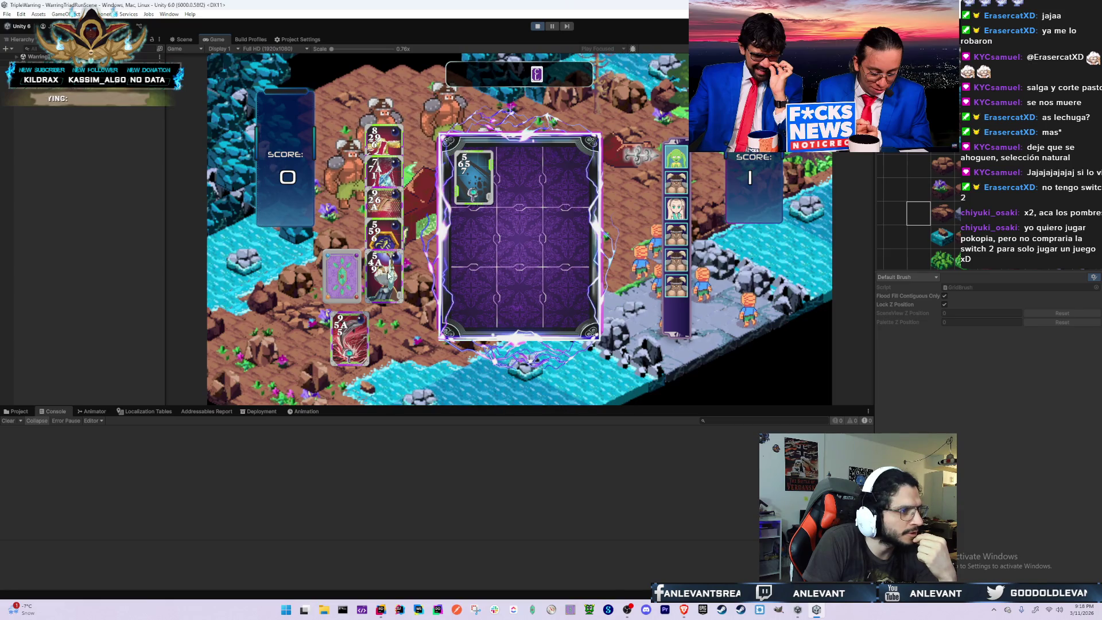
Place the 7/7A/1, 5/4A/9 and 5 5 9 6 cards onto board slots to finish the match.
{"action": "left_click", "coordinate": [384, 172]}
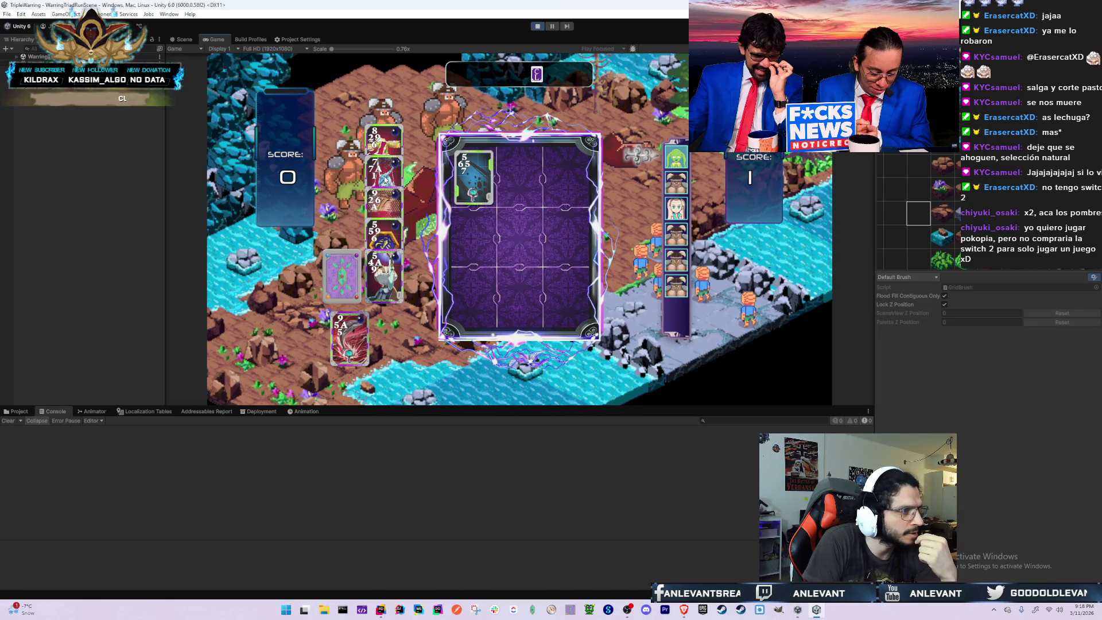
{"action": "left_click", "coordinate": [520, 178]}
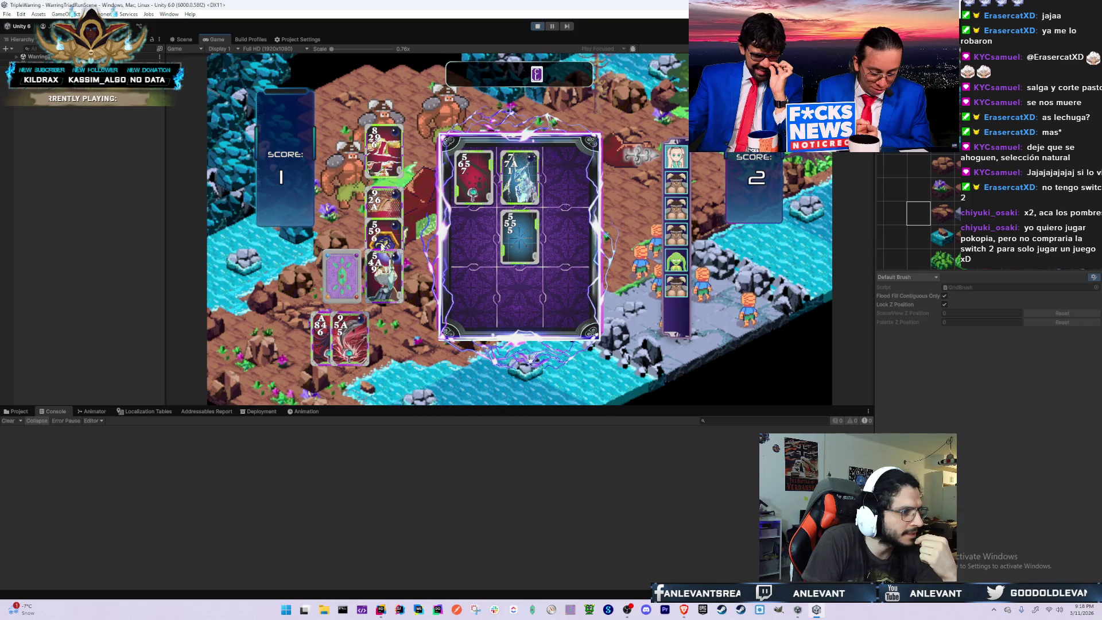
{"action": "left_click", "coordinate": [384, 276]}
{"action": "left_click", "coordinate": [466, 243]}
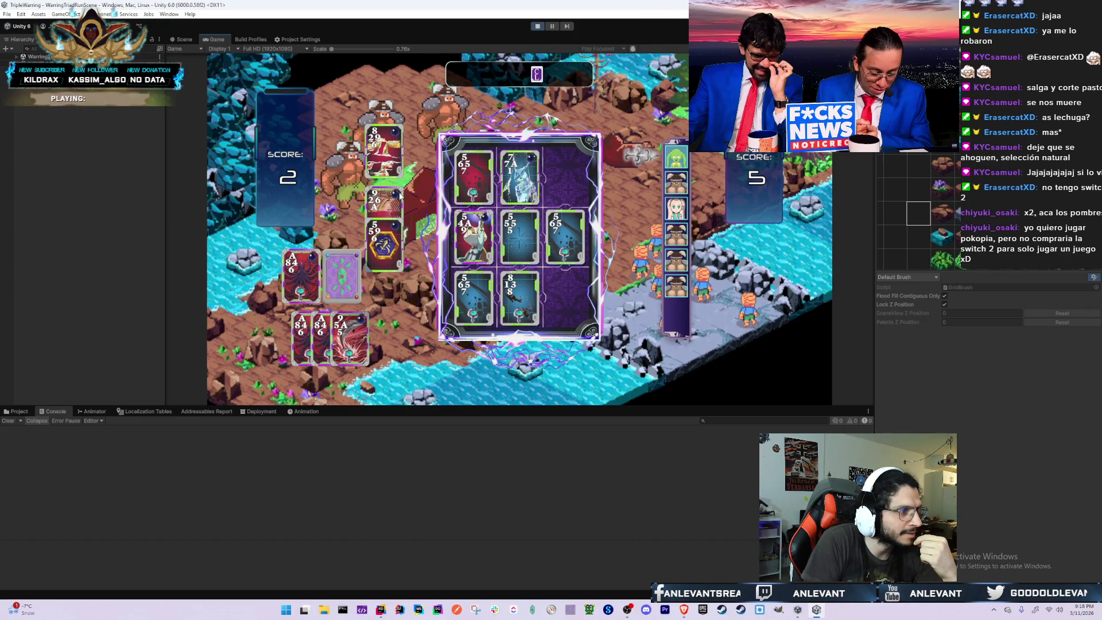
{"action": "left_click_drag", "start_coordinate": [392, 253], "coordinate": [563, 288]}
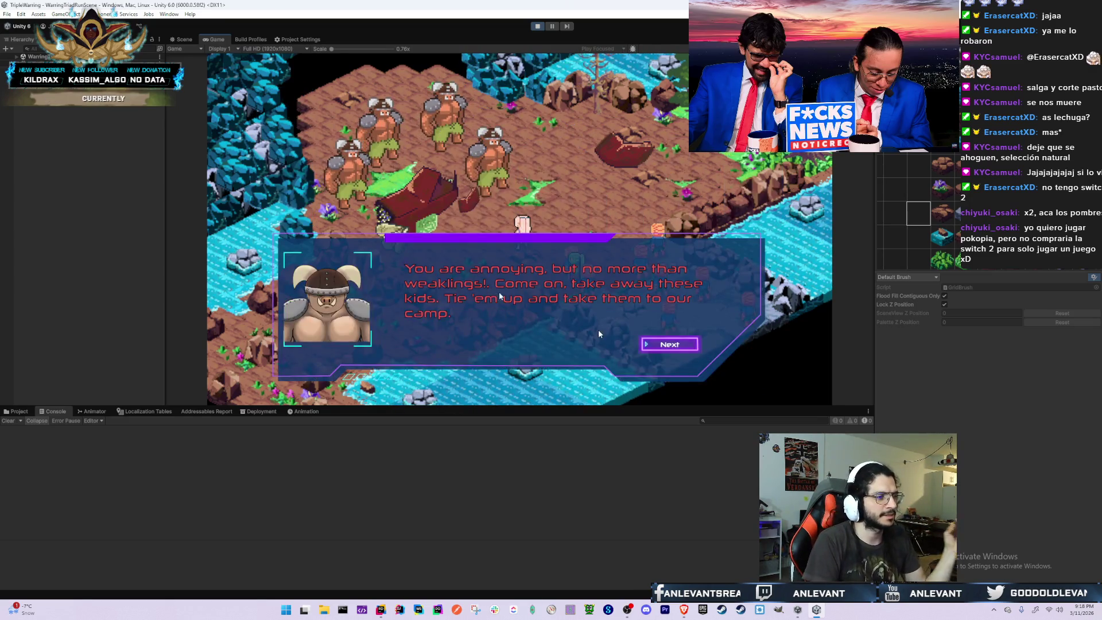
Finish the ogre's dialogue so the story moves on to the crystal cavern.
{"action": "left_click", "coordinate": [666, 347]}
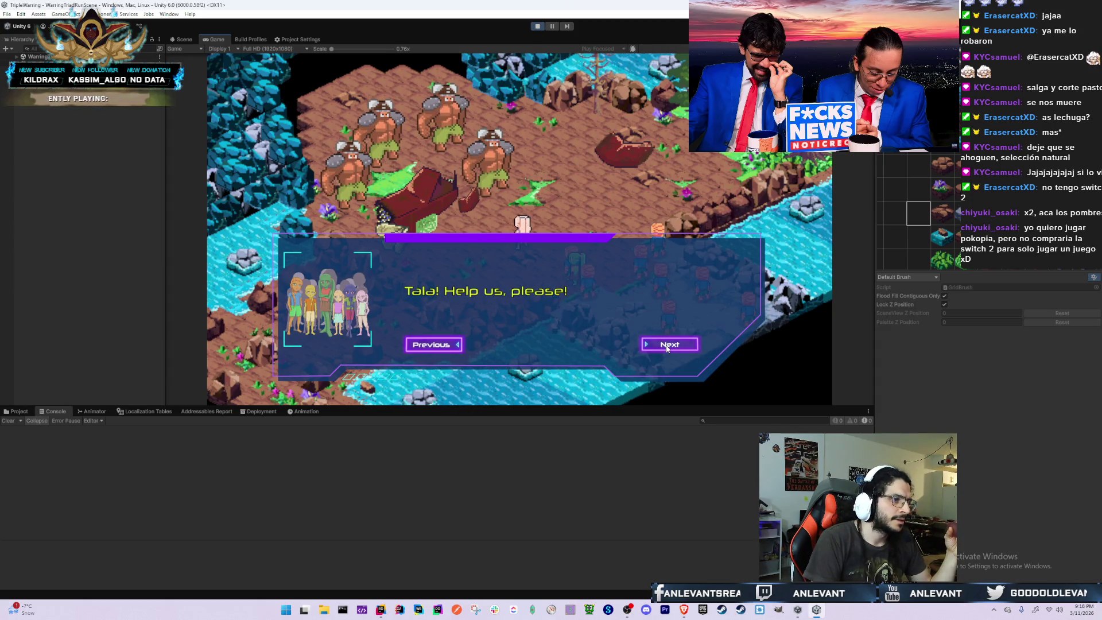
{"action": "left_click", "coordinate": [666, 347]}
{"action": "left_click", "coordinate": [666, 348]}
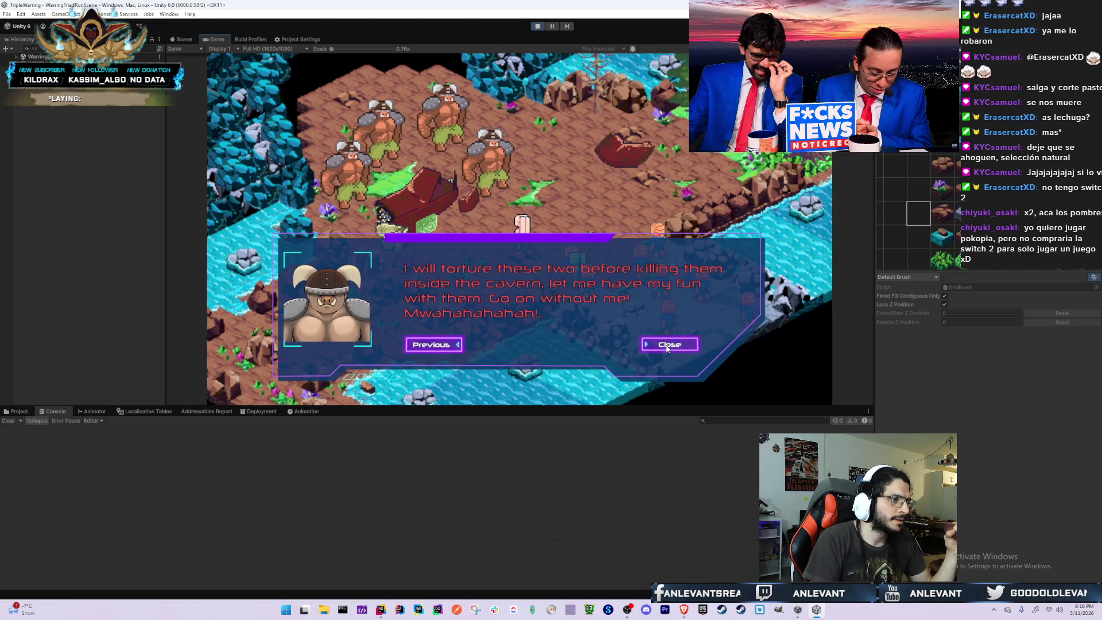
{"action": "left_click", "coordinate": [667, 347]}
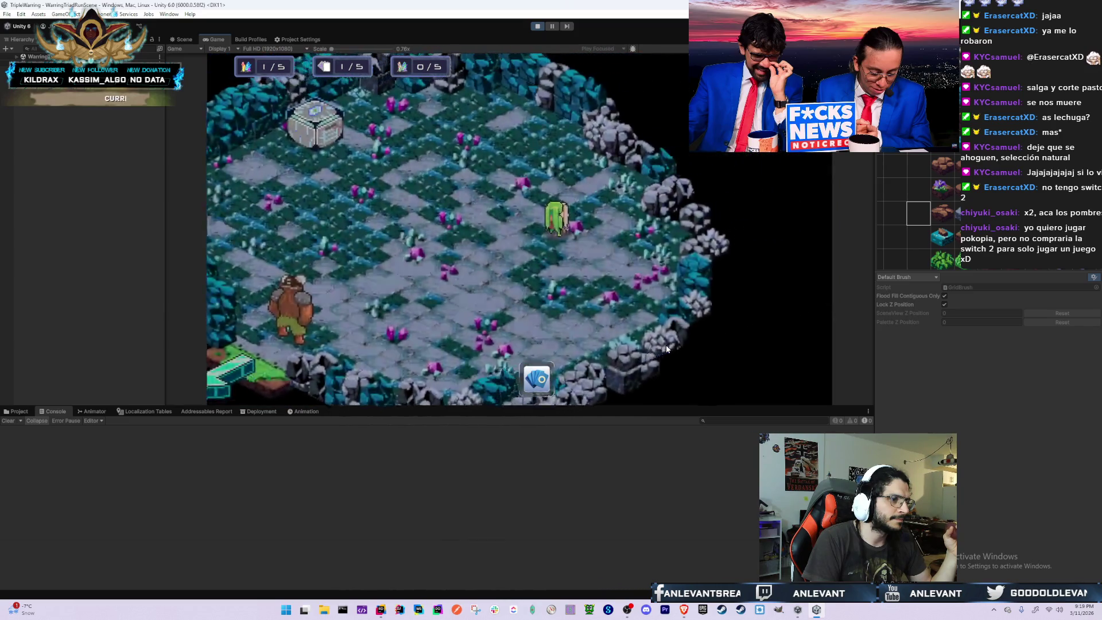
Read through the cavern conversation between the ogre and the girl until the card battle begins.
{"action": "left_click", "coordinate": [662, 345]}
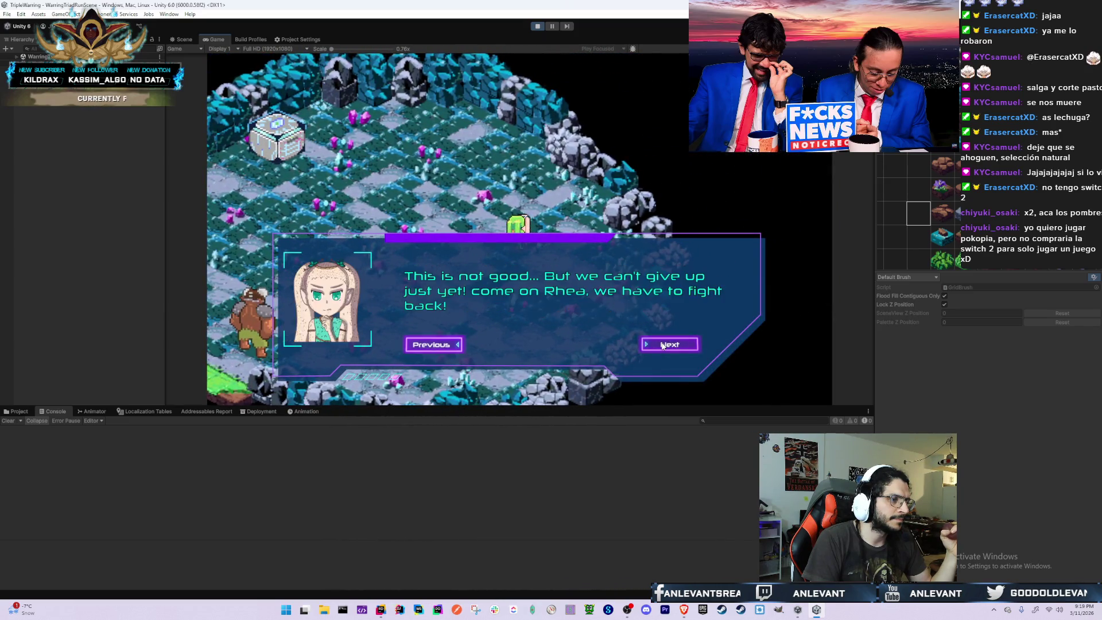
{"action": "left_click", "coordinate": [662, 345]}
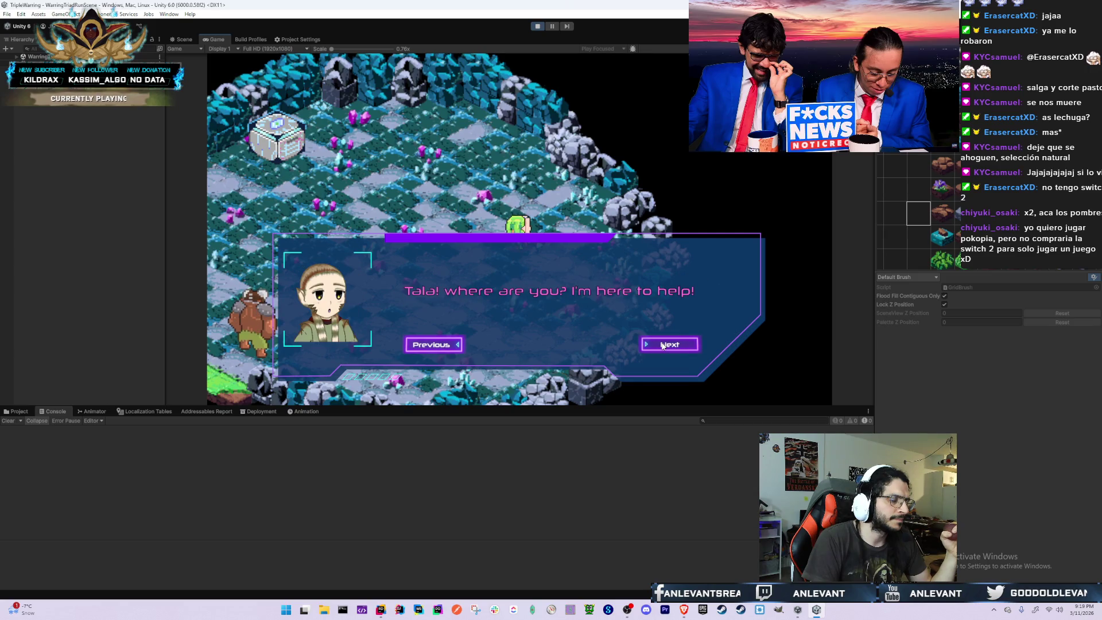
{"action": "left_click", "coordinate": [663, 345]}
{"action": "left_click", "coordinate": [663, 345]}
{"action": "left_click", "coordinate": [663, 343]}
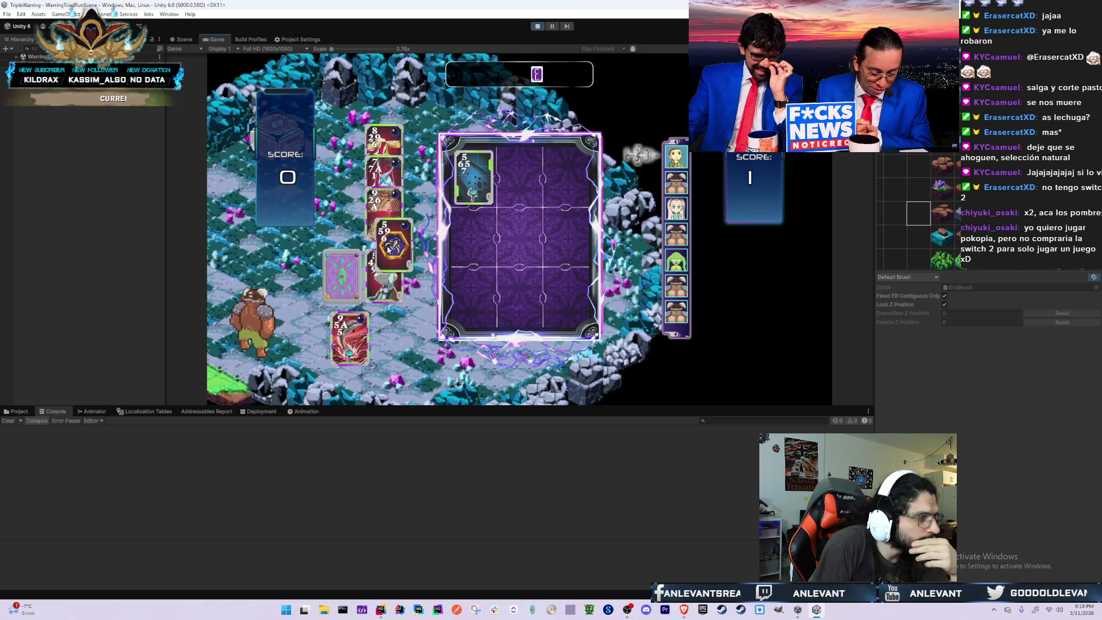
Play hand cards into the board's cells, centre and middle included, until the cavern match is won.
{"action": "left_click_drag", "start_coordinate": [383, 140], "coordinate": [474, 231]}
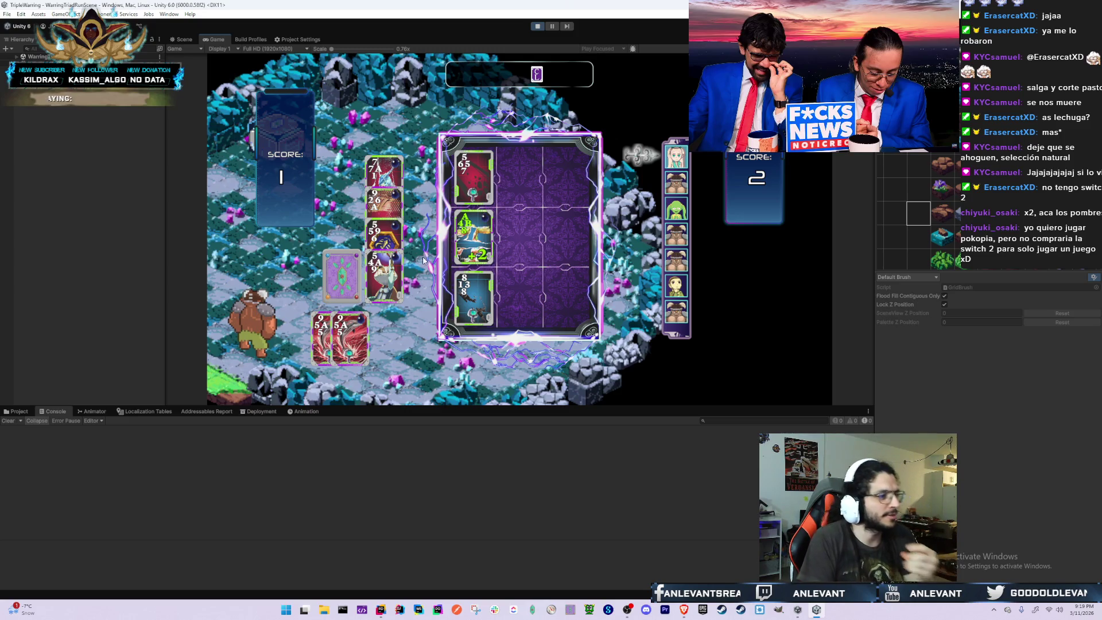
{"action": "mouse_move", "coordinate": [384, 172]}
{"action": "left_mouse_down"}
{"action": "mouse_move", "coordinate": [508, 253]}
{"action": "mouse_move", "coordinate": [520, 295]}
{"action": "left_mouse_up"}
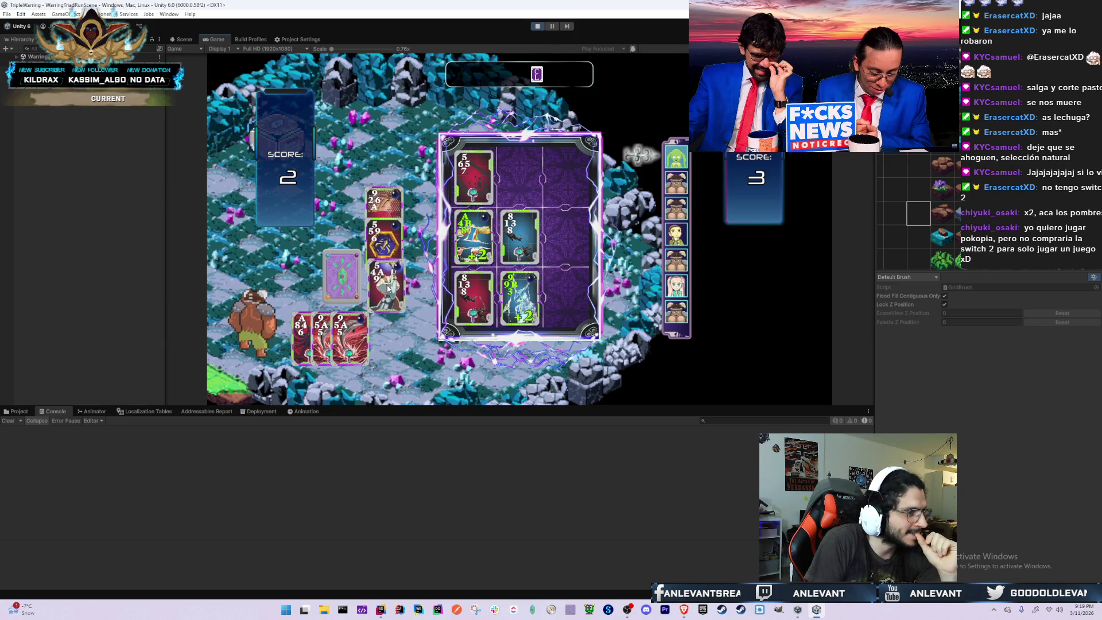
{"action": "mouse_move", "coordinate": [403, 268]}
{"action": "left_mouse_down"}
{"action": "mouse_move", "coordinate": [517, 181]}
{"action": "mouse_move", "coordinate": [412, 279]}
{"action": "left_mouse_up"}
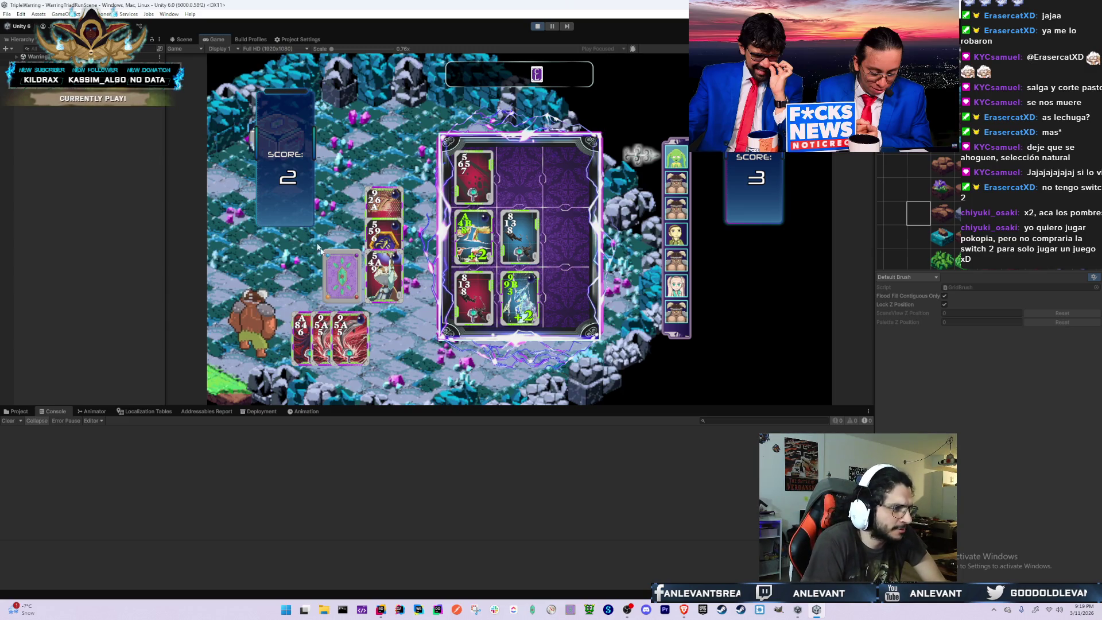
{"action": "left_click_drag", "start_coordinate": [385, 275], "coordinate": [376, 313]}
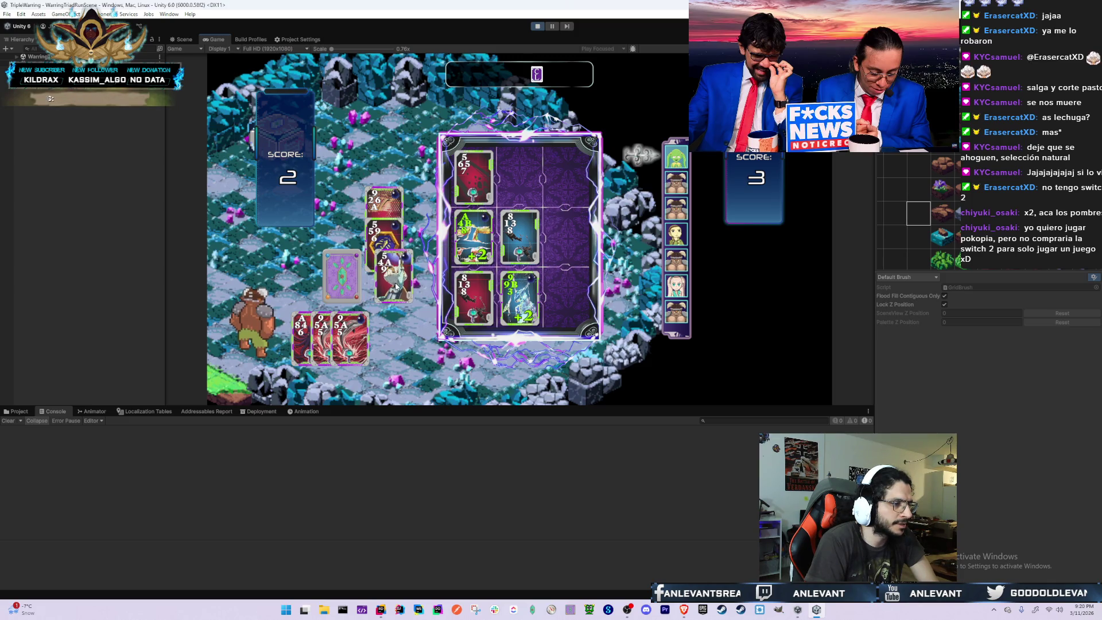
{"action": "left_click_drag", "start_coordinate": [396, 250], "coordinate": [502, 244]}
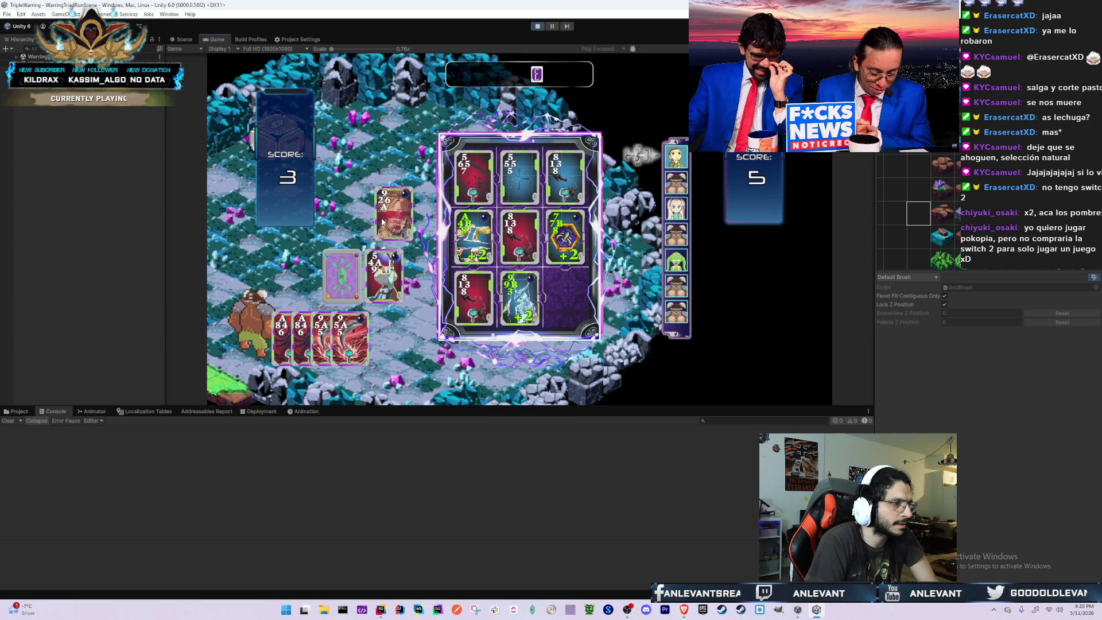
{"action": "left_click_drag", "start_coordinate": [383, 222], "coordinate": [567, 301]}
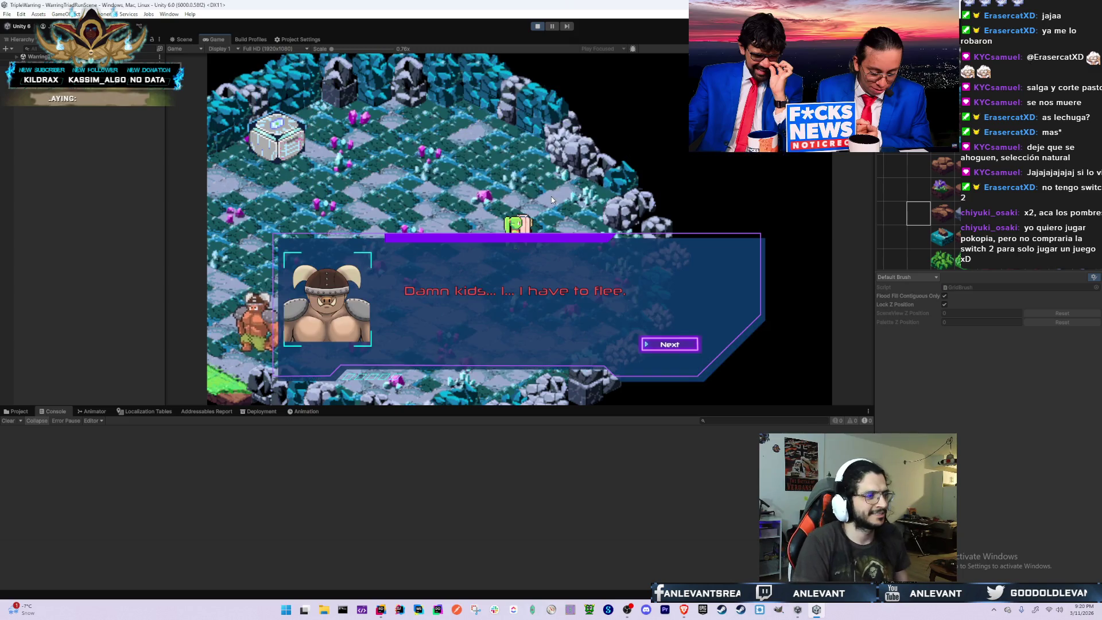
Finish the post-battle dialogue and clear the old errors from the Console.
{"action": "left_click", "coordinate": [675, 349]}
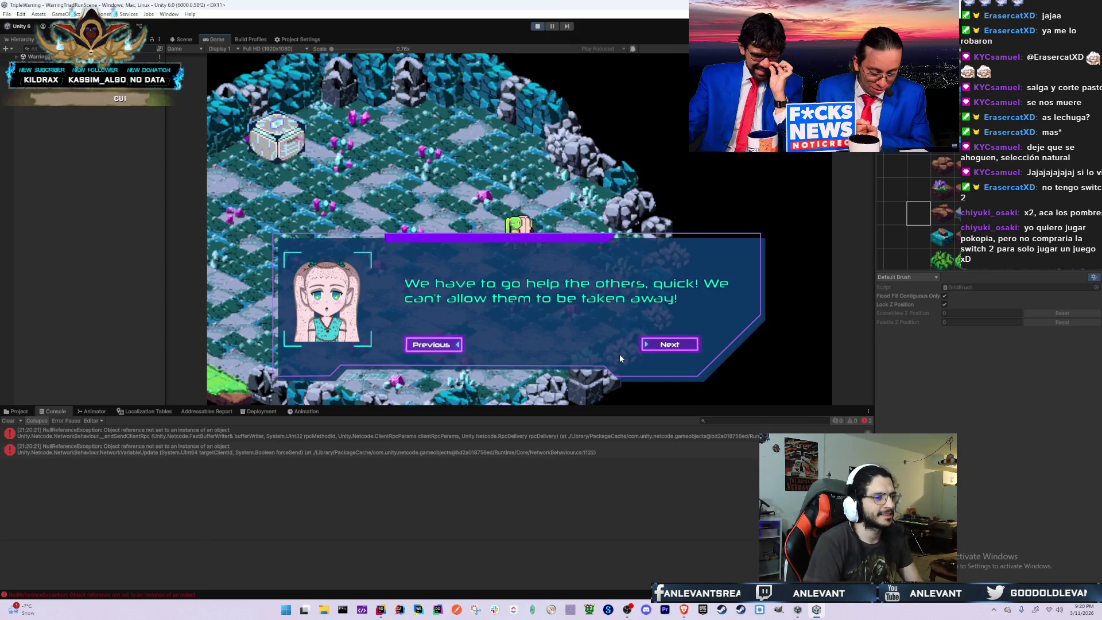
{"action": "left_click", "coordinate": [8, 421]}
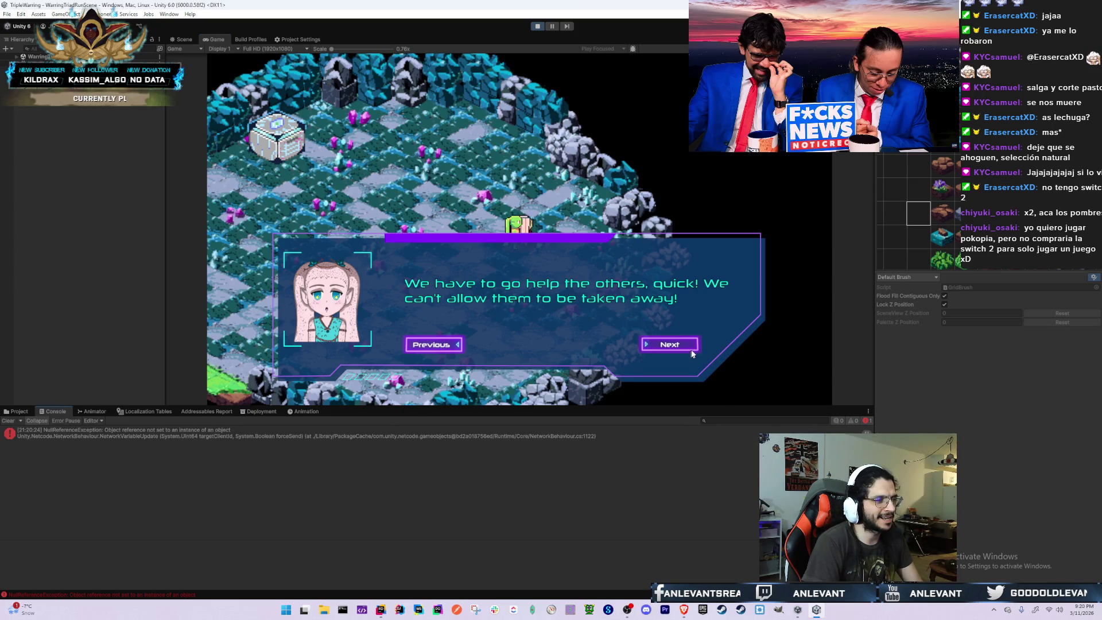
{"action": "left_click", "coordinate": [677, 346]}
{"action": "left_click", "coordinate": [677, 346]}
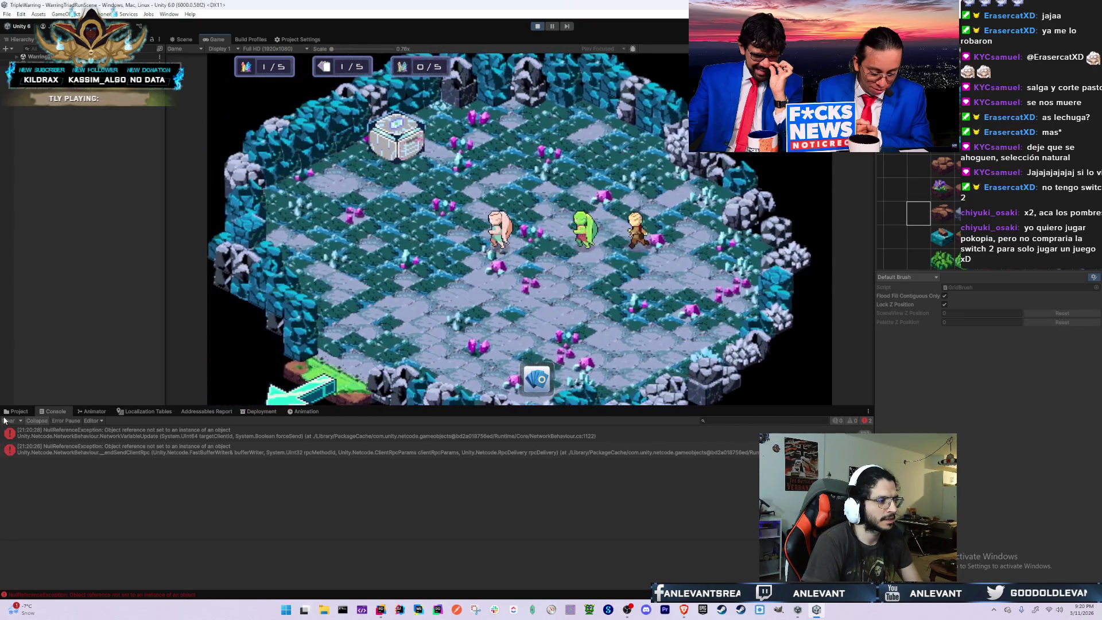
{"action": "left_click", "coordinate": [7, 421]}
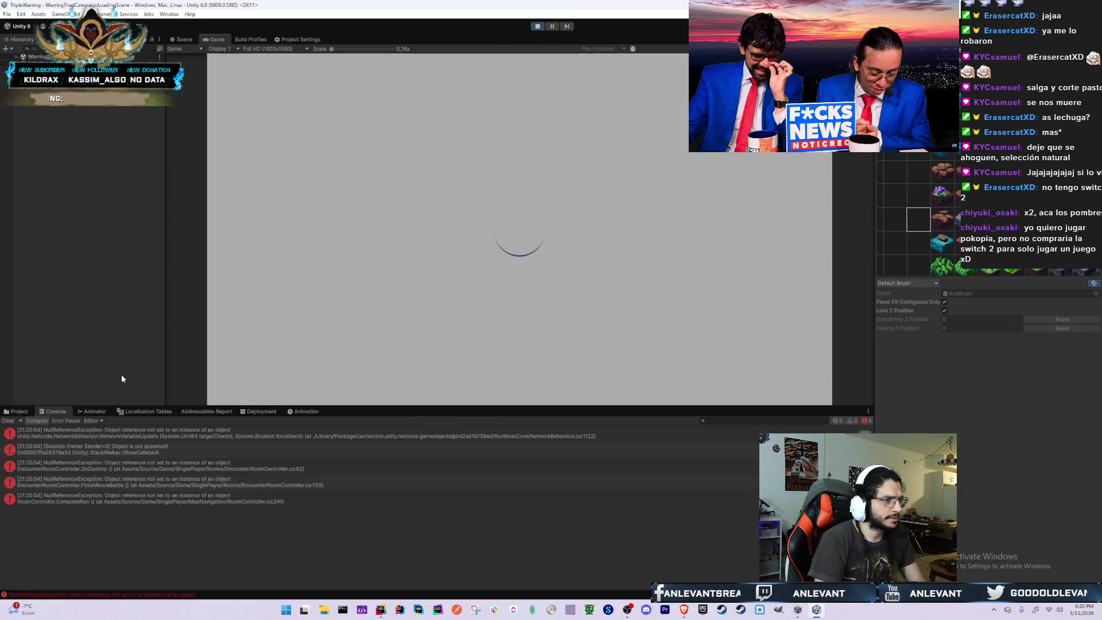
Clear the Console errors and travel from the parchment map to the forest room.
{"action": "left_click", "coordinate": [3, 422]}
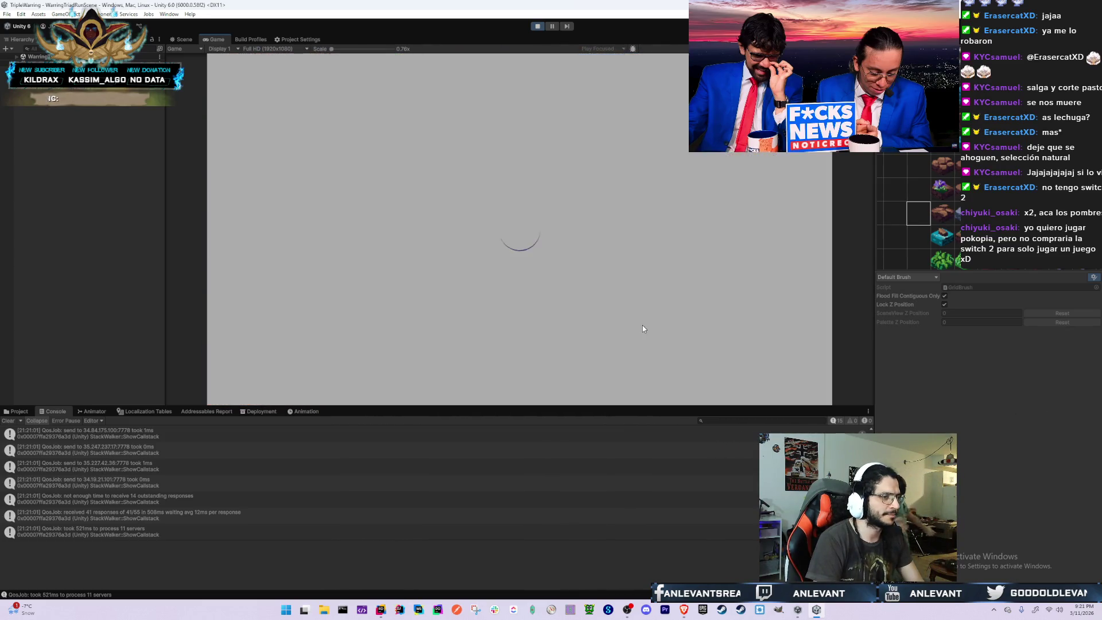
{"action": "left_click", "coordinate": [347, 172]}
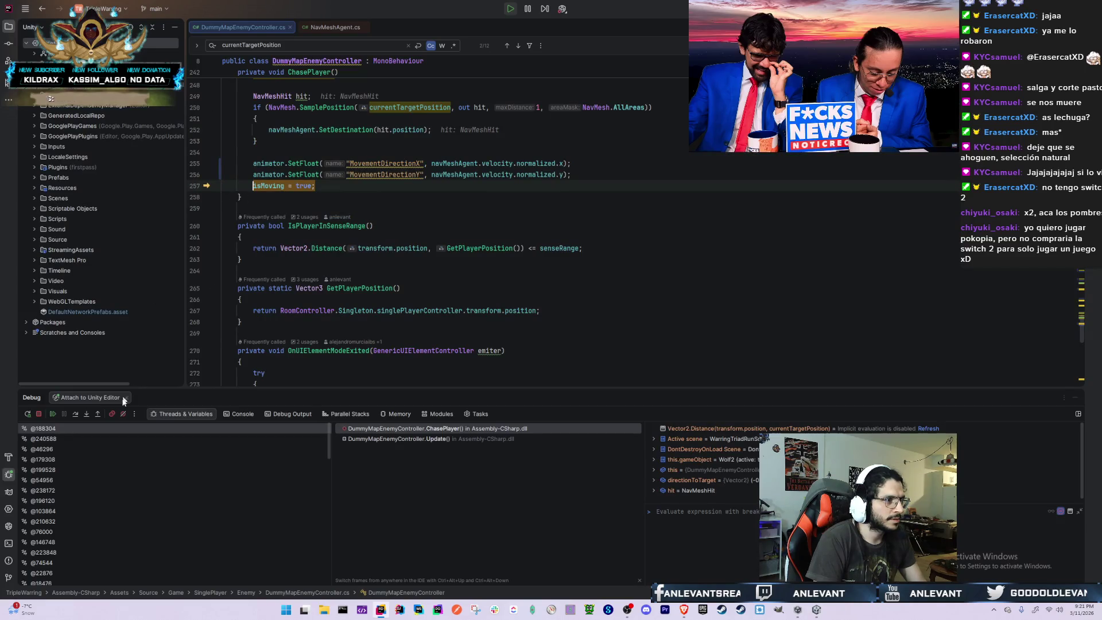
Resume execution from the ChasePlayer breakpoint in Rider's Debug panel.
{"action": "left_click", "coordinate": [52, 414]}
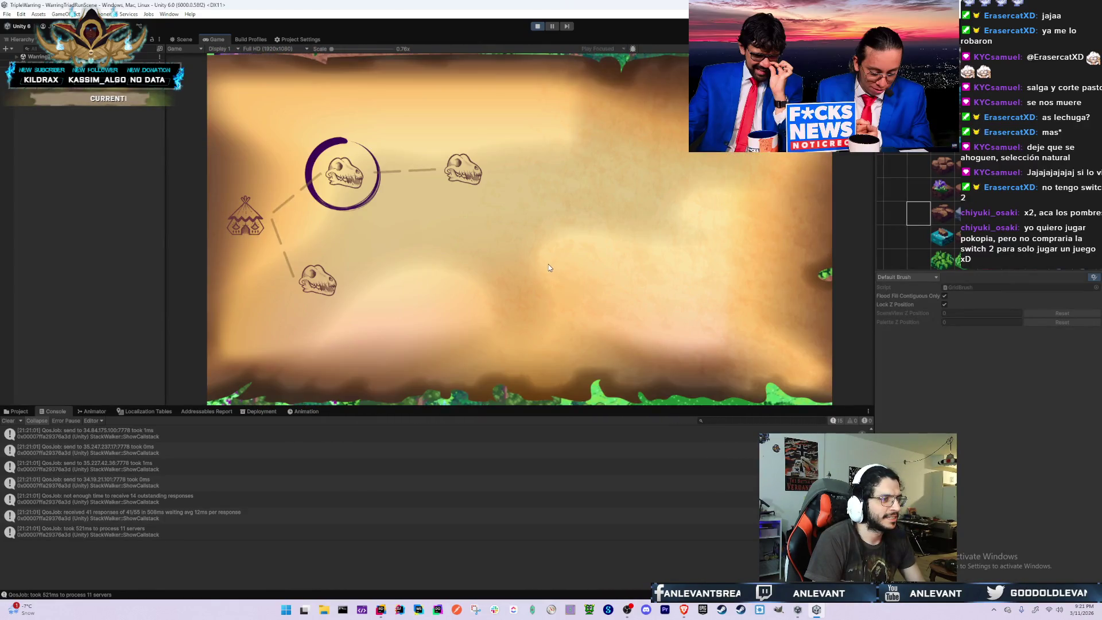
Switch to the Scene view and select the parchment map, undoing an accidental move.
{"action": "left_click", "coordinate": [183, 40]}
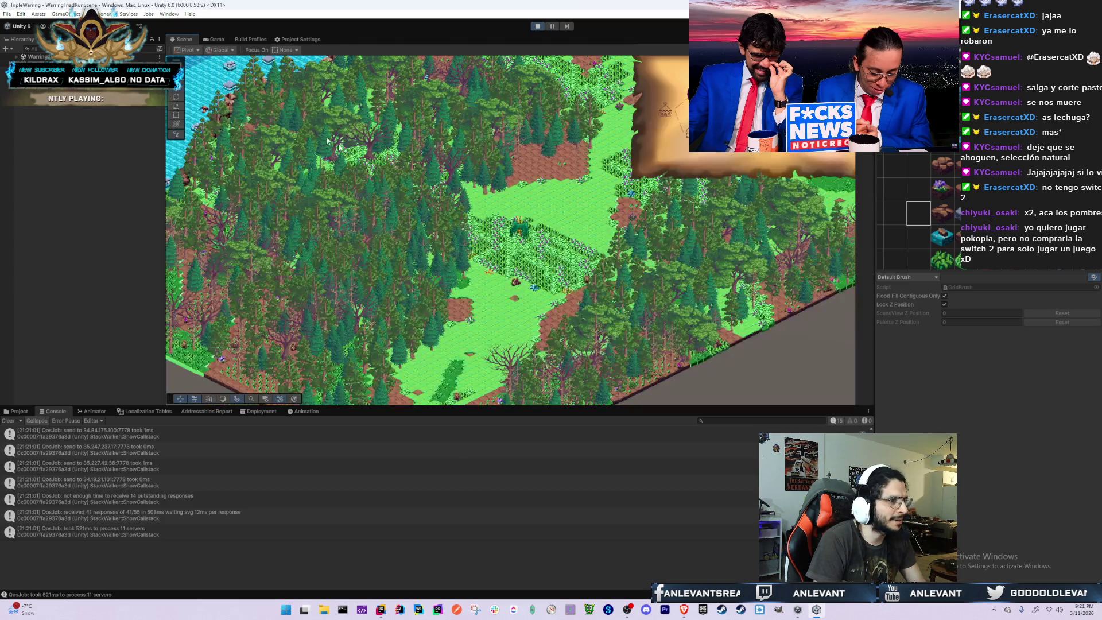
{"action": "scroll", "coordinate": [601, 278], "scroll_direction": "up", "scroll_amount": 3}
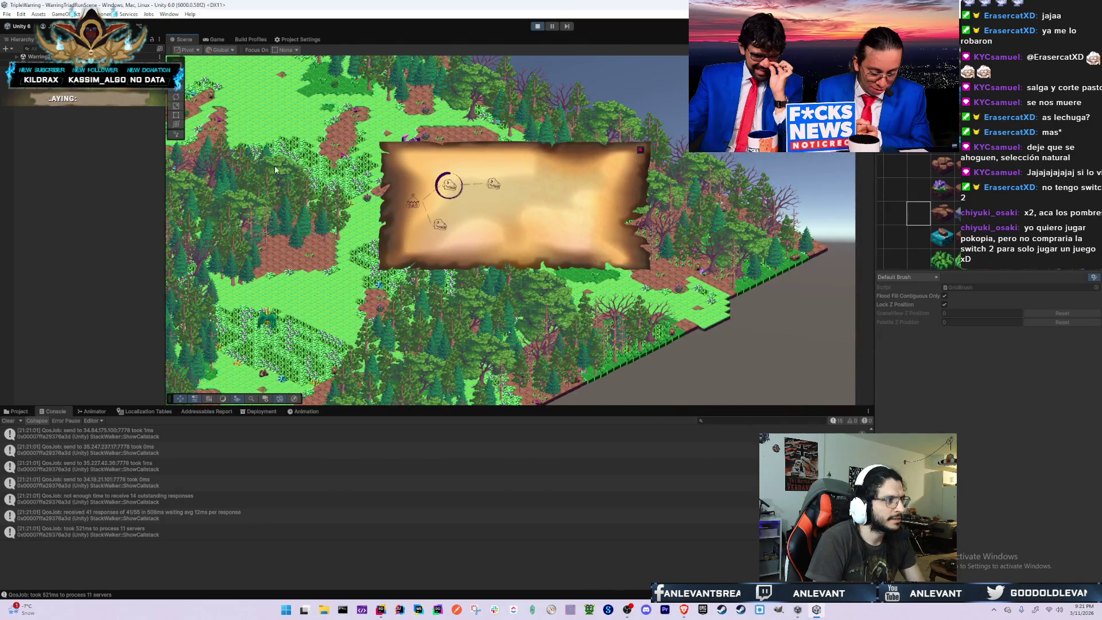
{"action": "left_click", "coordinate": [529, 189]}
{"action": "left_click_drag", "start_coordinate": [533, 210], "coordinate": [743, 380]}
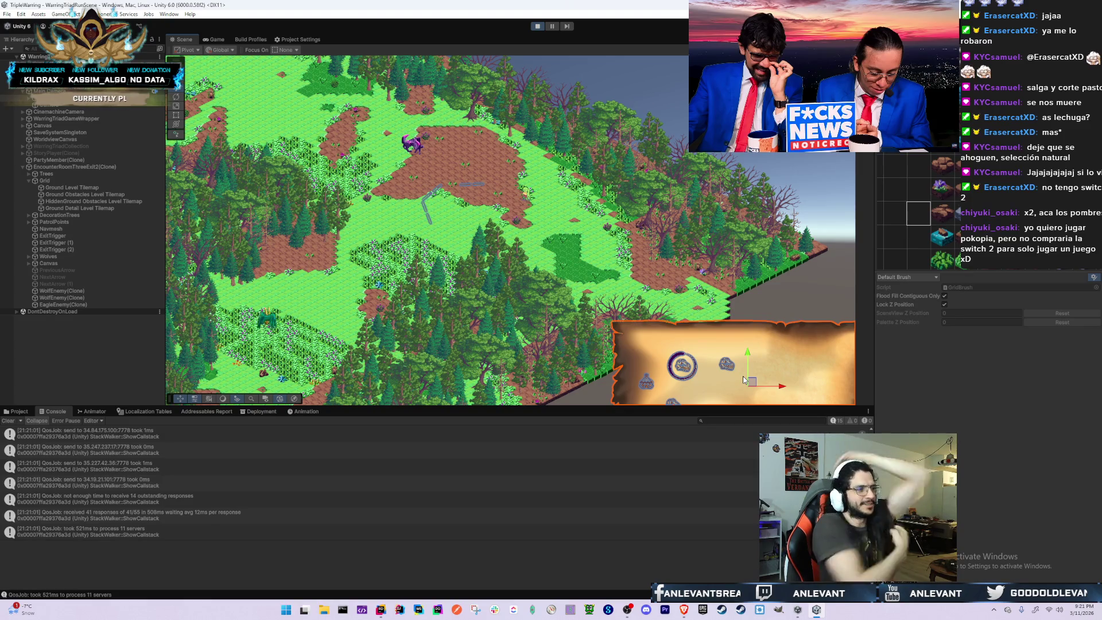
{"action": "key", "text": "ctrl+z"}
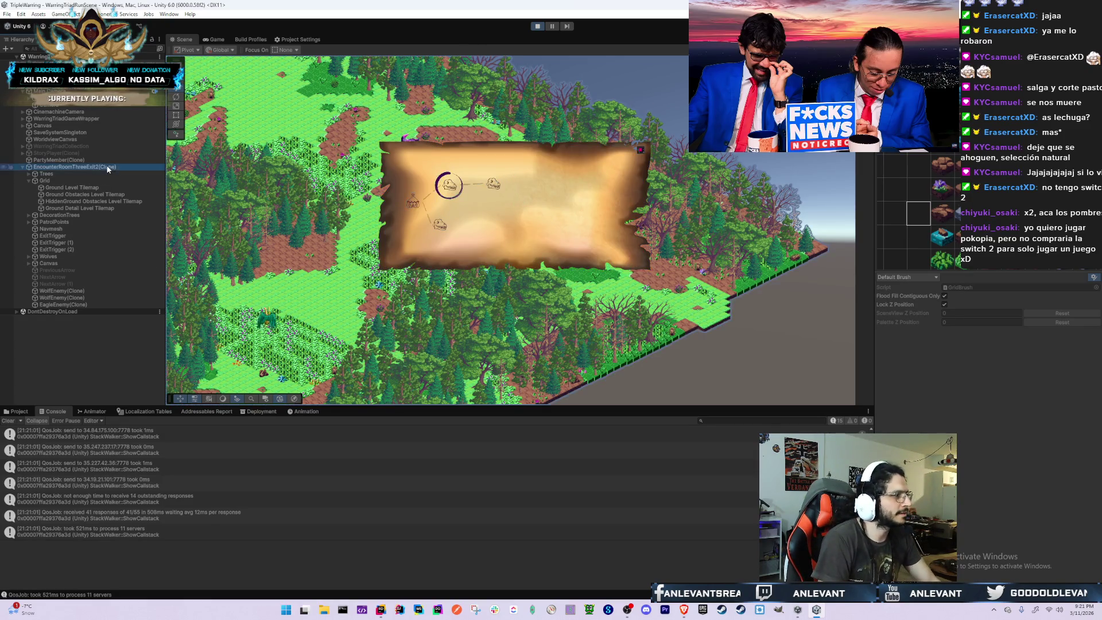
Search the project assets for EncounterRoomThreeExit2 using the copied room name.
{"action": "key", "text": "F2"}
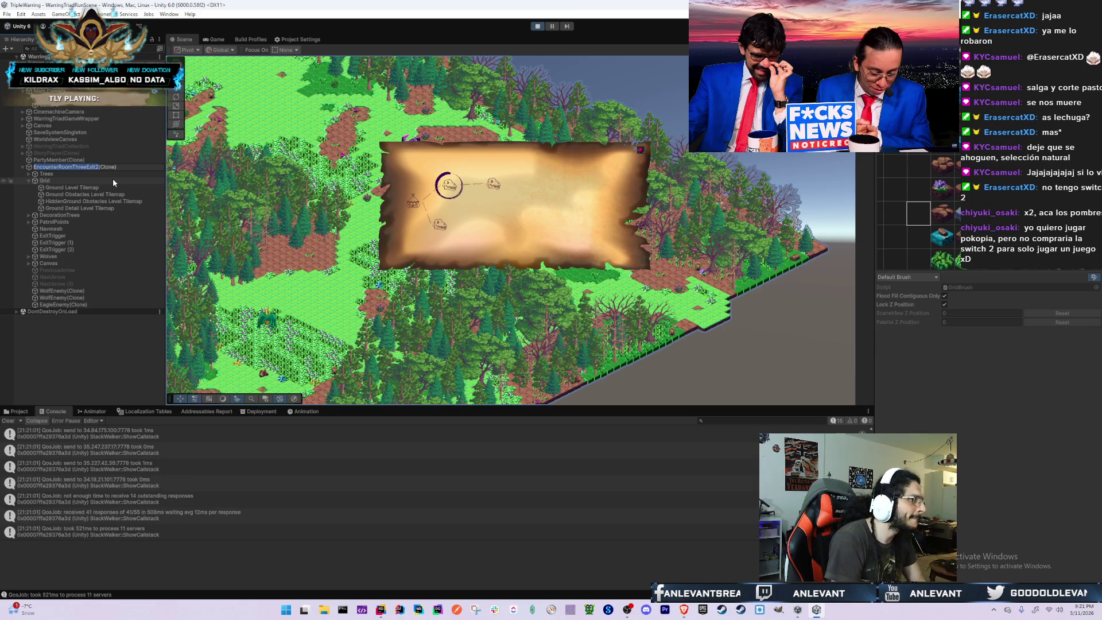
{"action": "left_click", "coordinate": [13, 421]}
{"action": "left_click", "coordinate": [19, 411]}
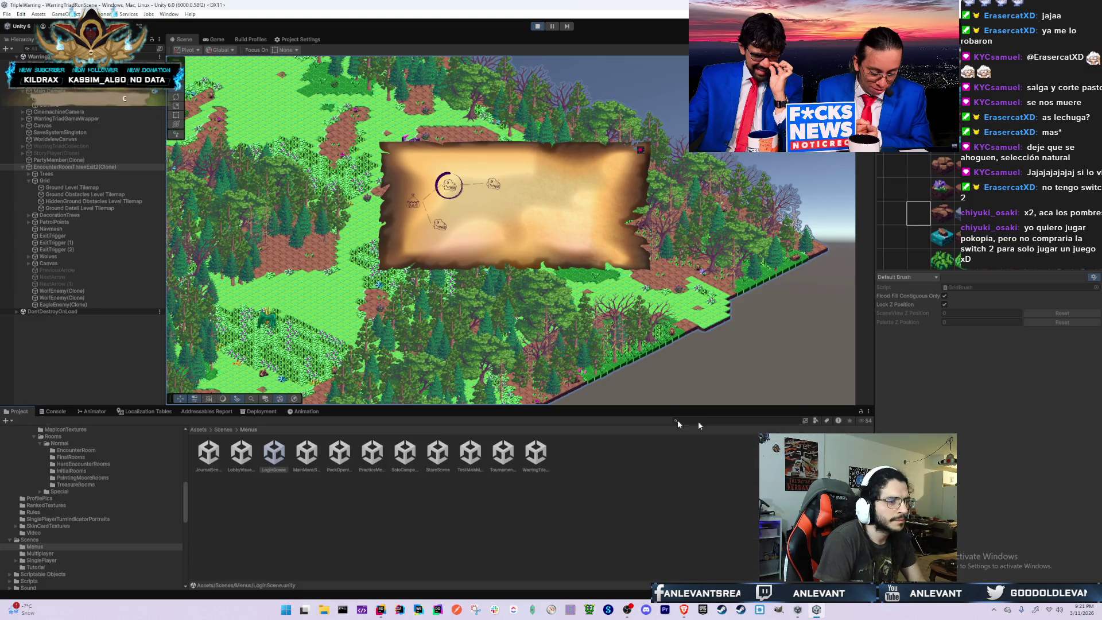
{"action": "type", "text": "EncounterRoomThreeExit2"}
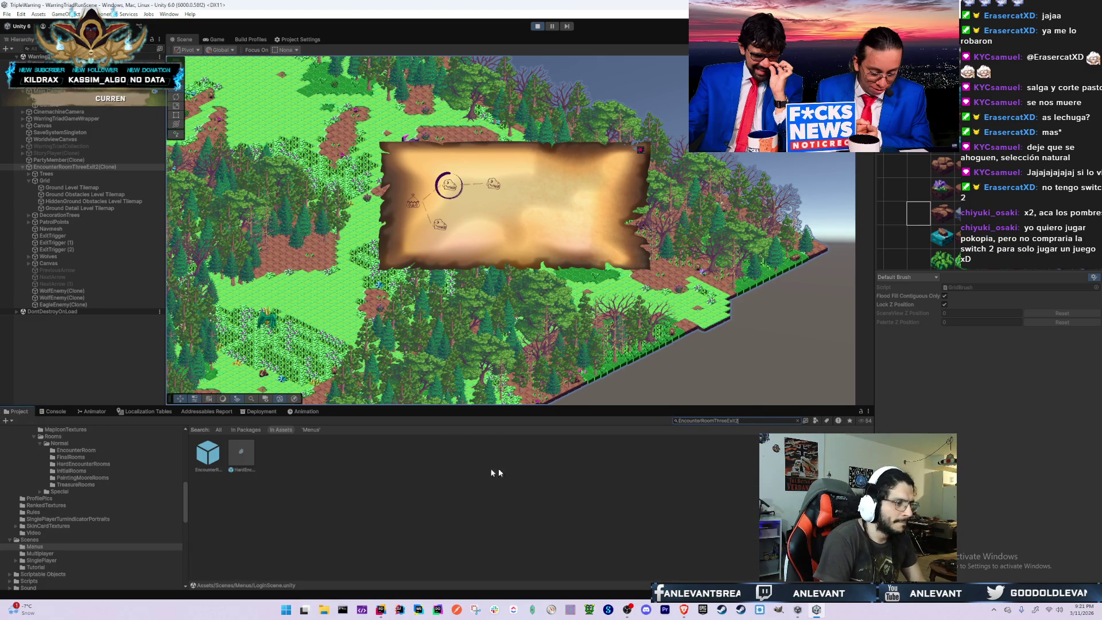
Open the EncounterRoomThreeExit2 prefab and frame ExitTrigger (2) in the Scene view.
{"action": "double_click", "coordinate": [215, 452]}
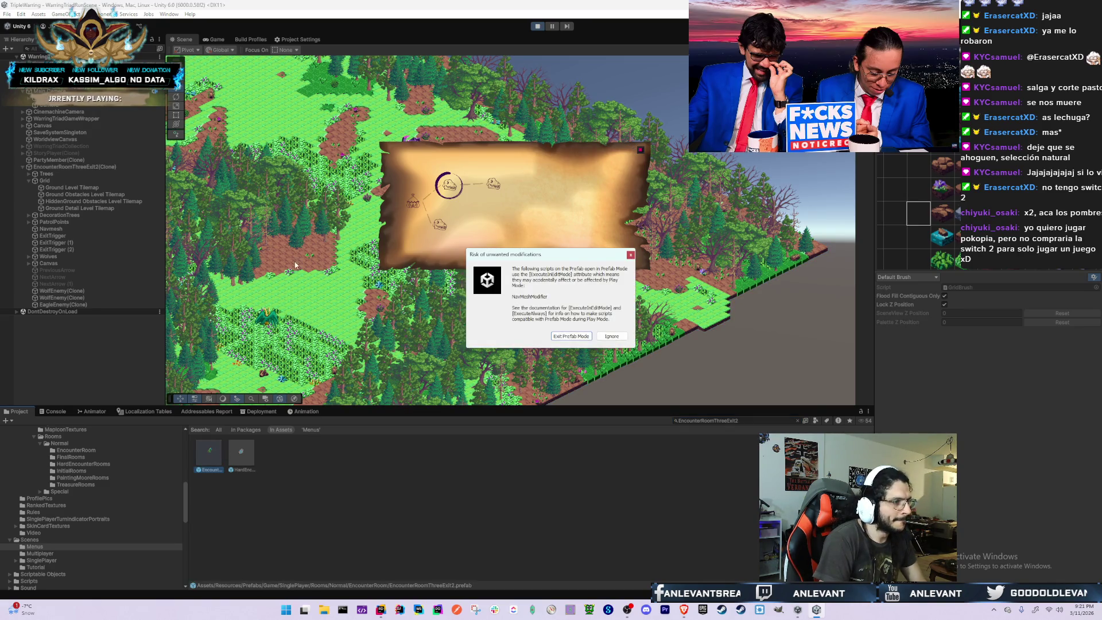
{"action": "left_click", "coordinate": [608, 336]}
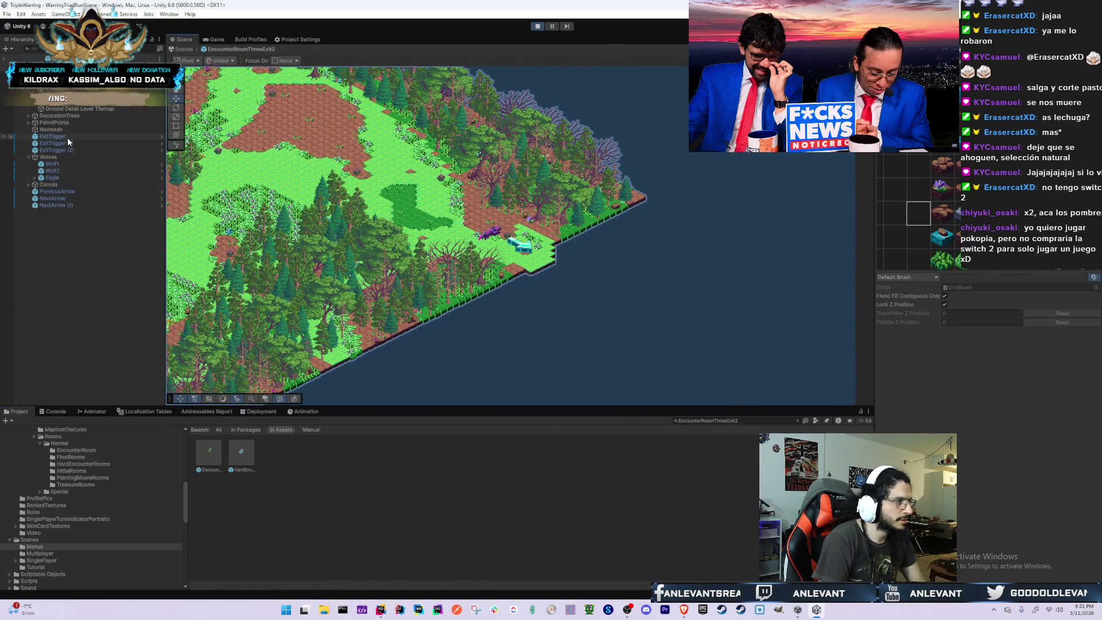
{"action": "scroll", "coordinate": [229, 129], "scroll_direction": "up", "scroll_amount": 3}
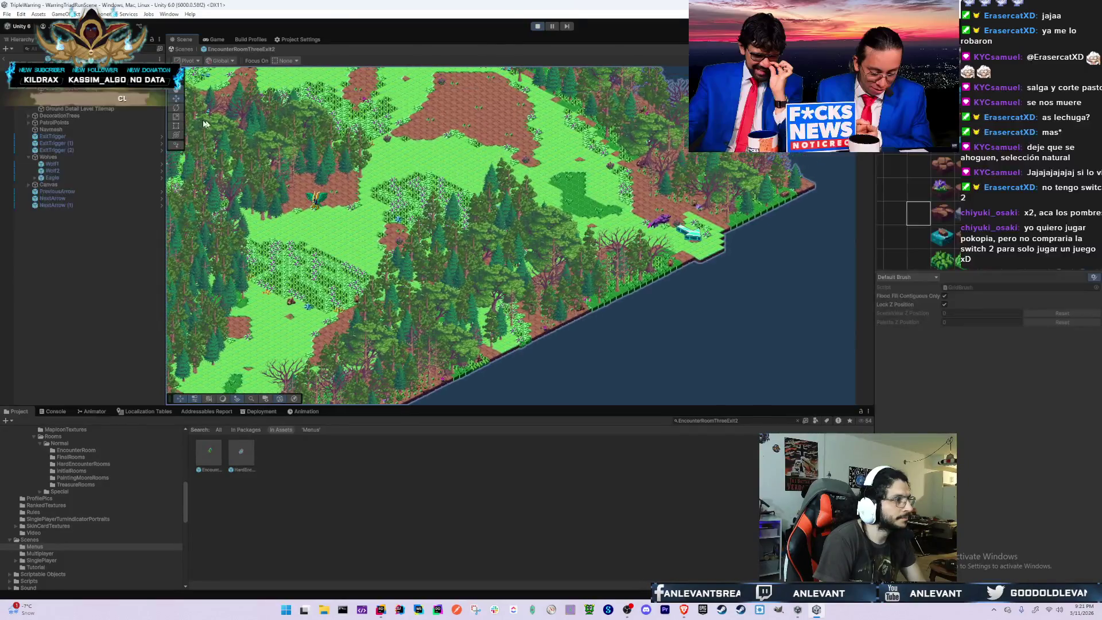
{"action": "left_click", "coordinate": [71, 144]}
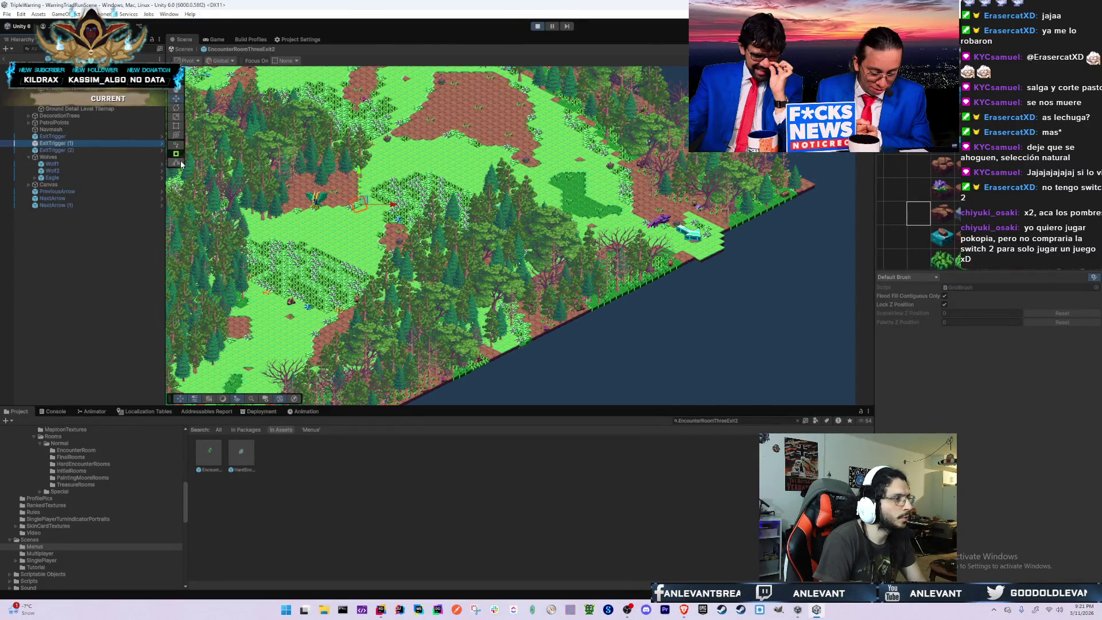
{"action": "left_click", "coordinate": [81, 149]}
{"action": "key", "text": "f"}
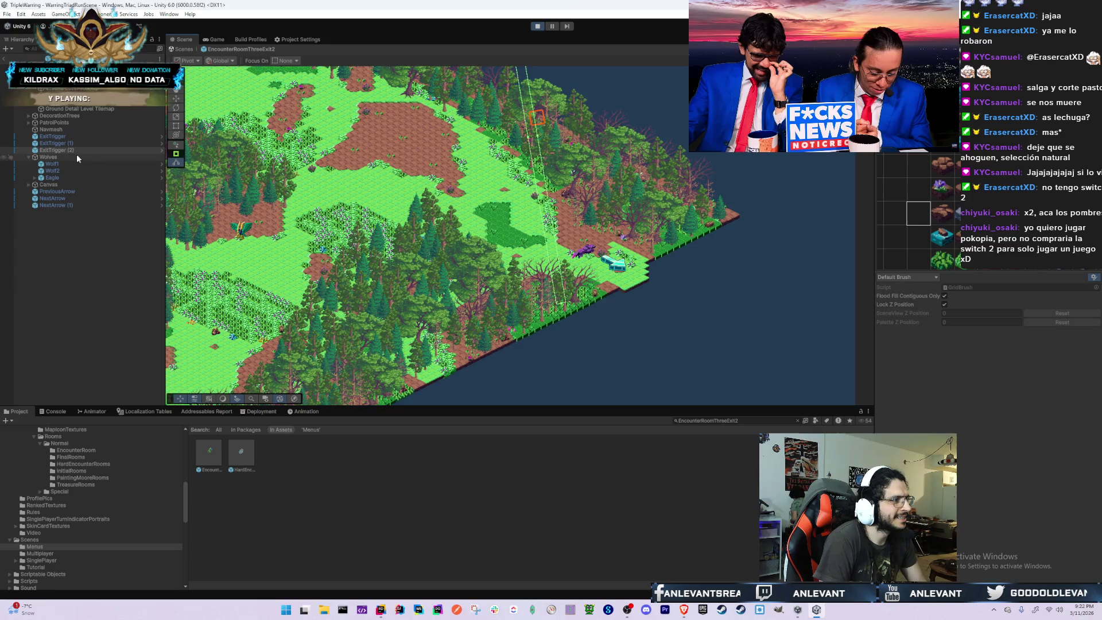
Move ExitTrigger (2) down and right and rotate it to a new angle.
{"action": "left_click", "coordinate": [178, 98]}
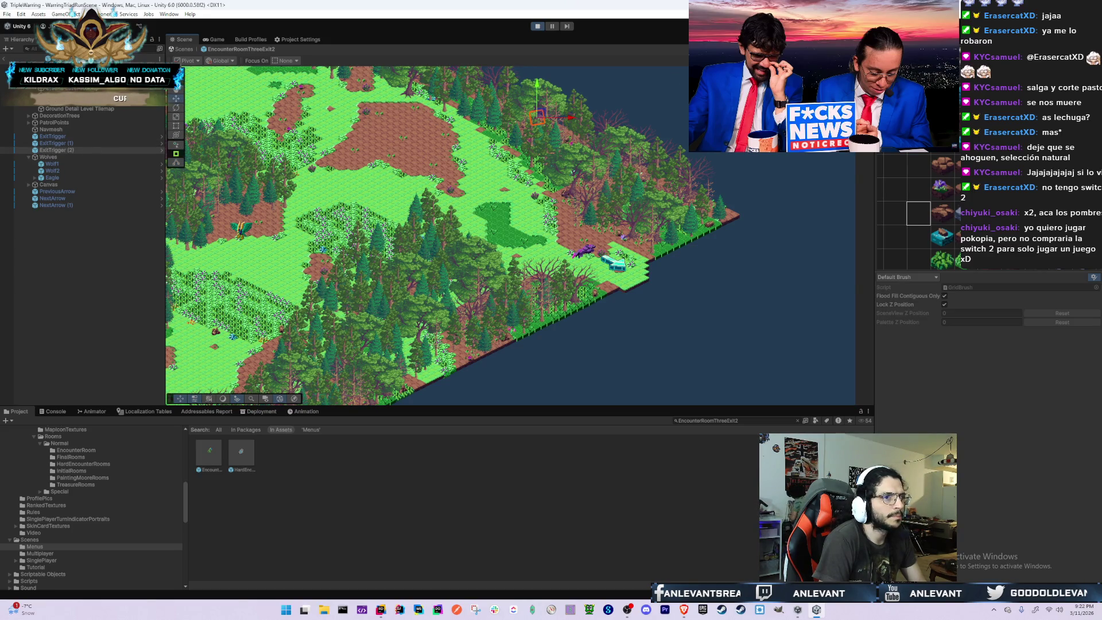
{"action": "left_click", "coordinate": [176, 109]}
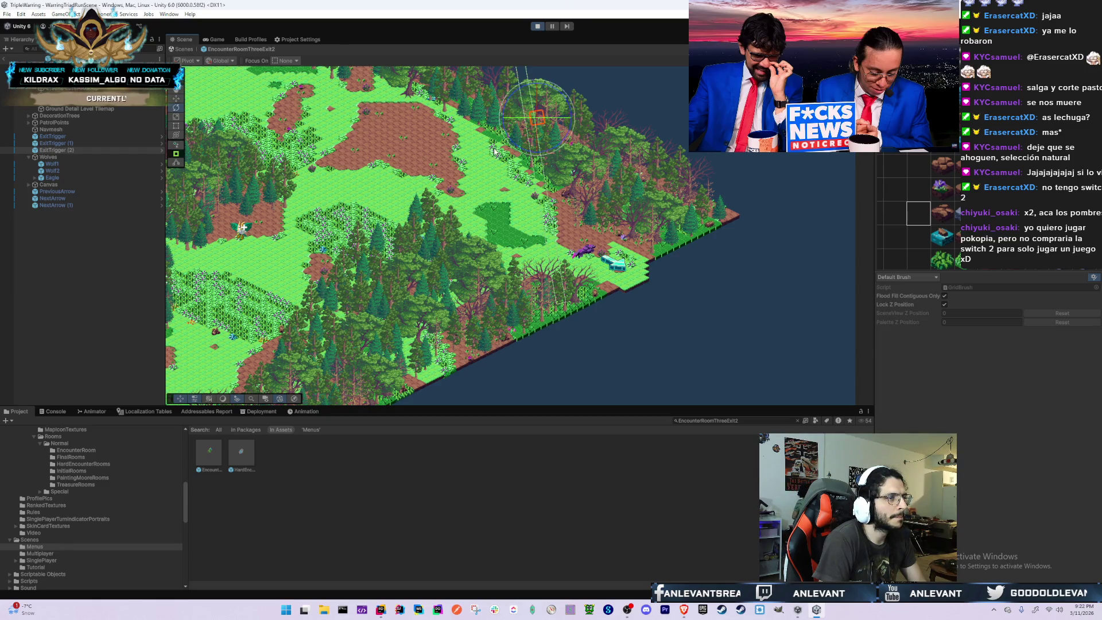
{"action": "mouse_move", "coordinate": [569, 109]}
{"action": "left_mouse_down"}
{"action": "mouse_move", "coordinate": [531, 97]}
{"action": "mouse_move", "coordinate": [485, 111]}
{"action": "left_mouse_up"}
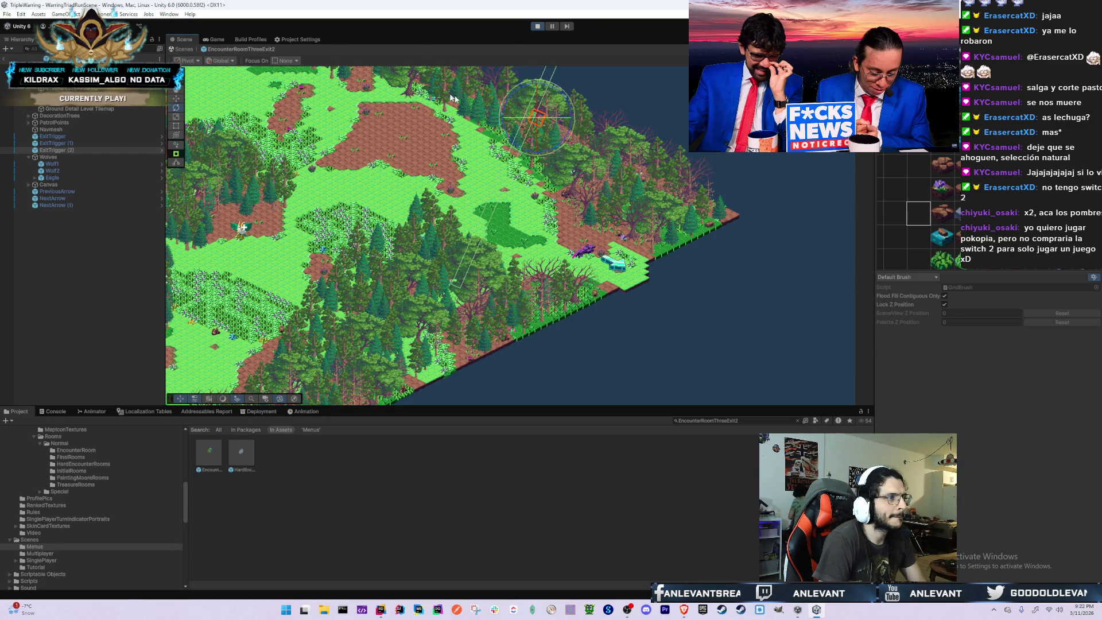
{"action": "left_click", "coordinate": [227, 39]}
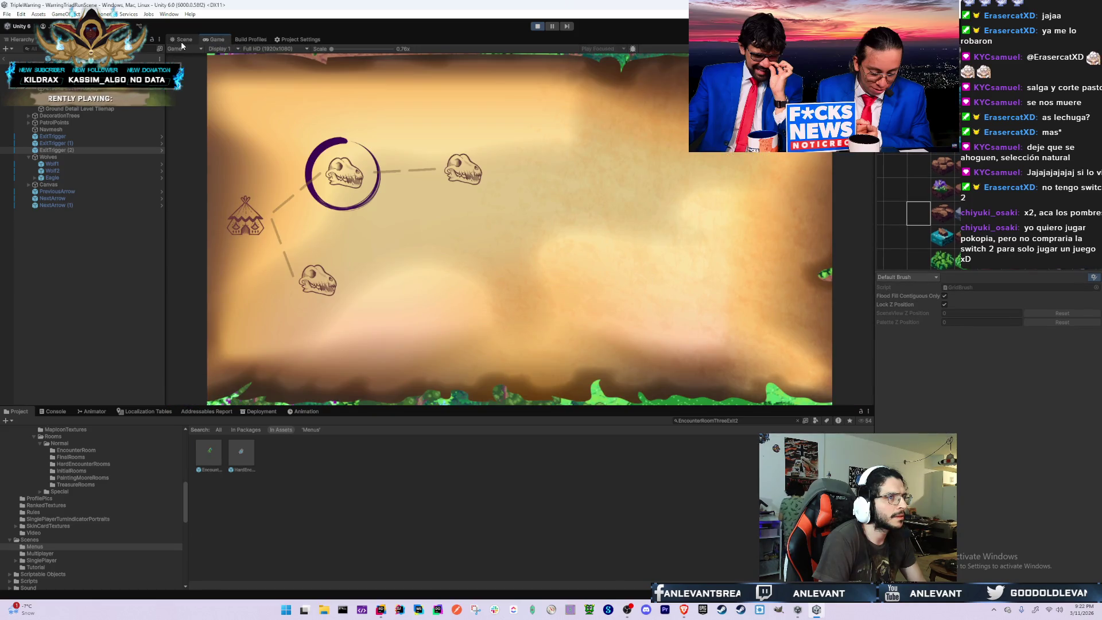
{"action": "left_click", "coordinate": [184, 40]}
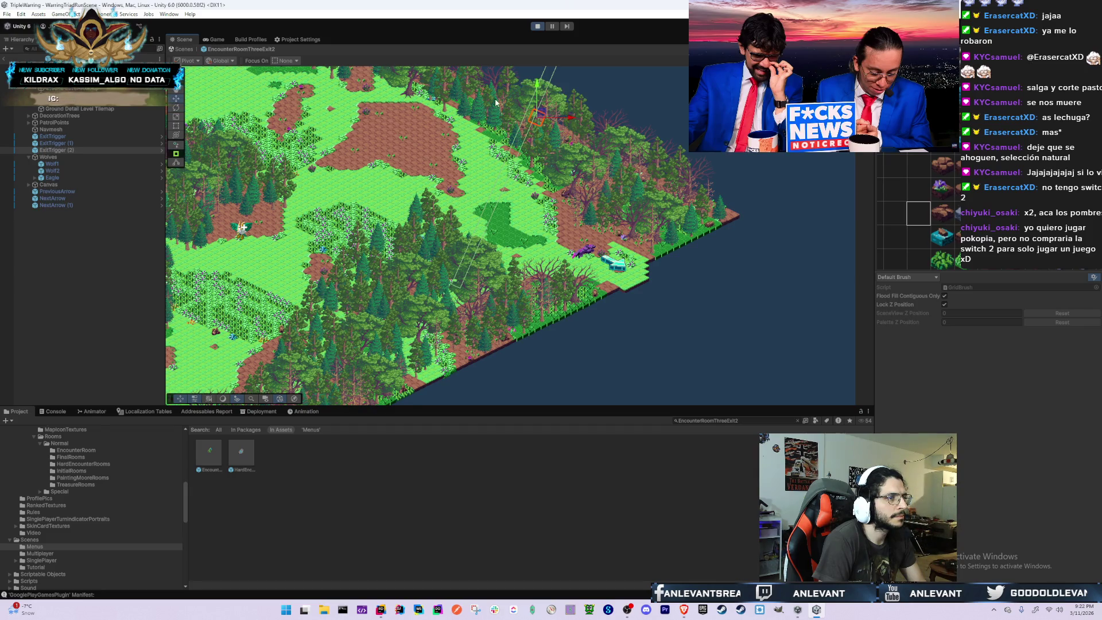
{"action": "mouse_move", "coordinate": [544, 112]}
{"action": "left_mouse_down"}
{"action": "mouse_move", "coordinate": [622, 170]}
{"action": "mouse_move", "coordinate": [680, 127]}
{"action": "left_mouse_up"}
{"action": "left_click", "coordinate": [176, 107]}
{"action": "key", "text": "w"}
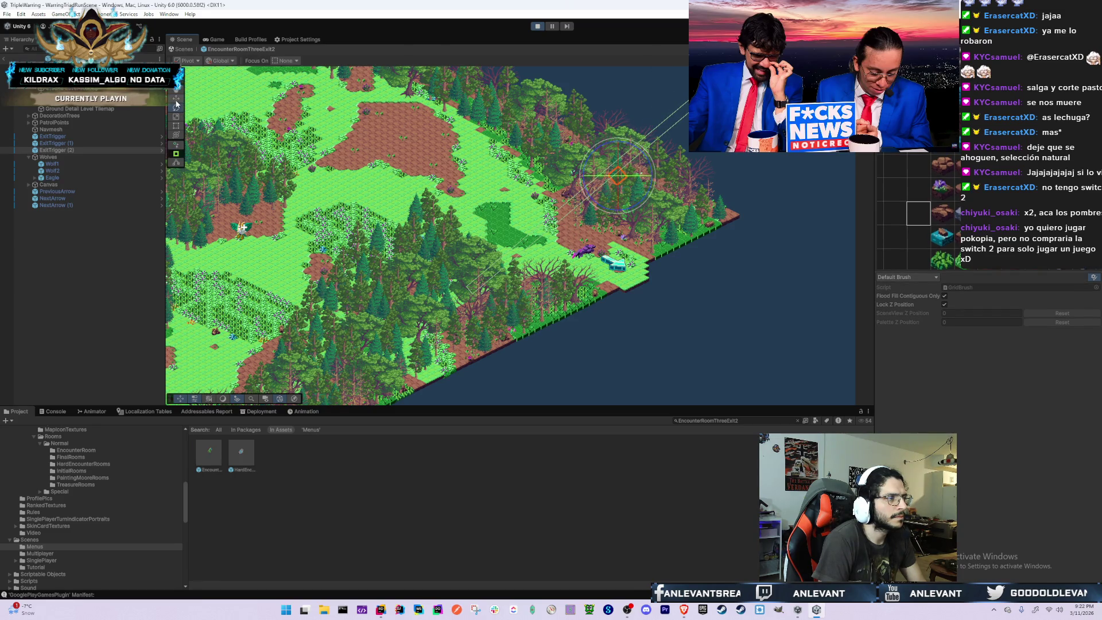
{"action": "left_click_drag", "start_coordinate": [621, 173], "coordinate": [639, 234]}
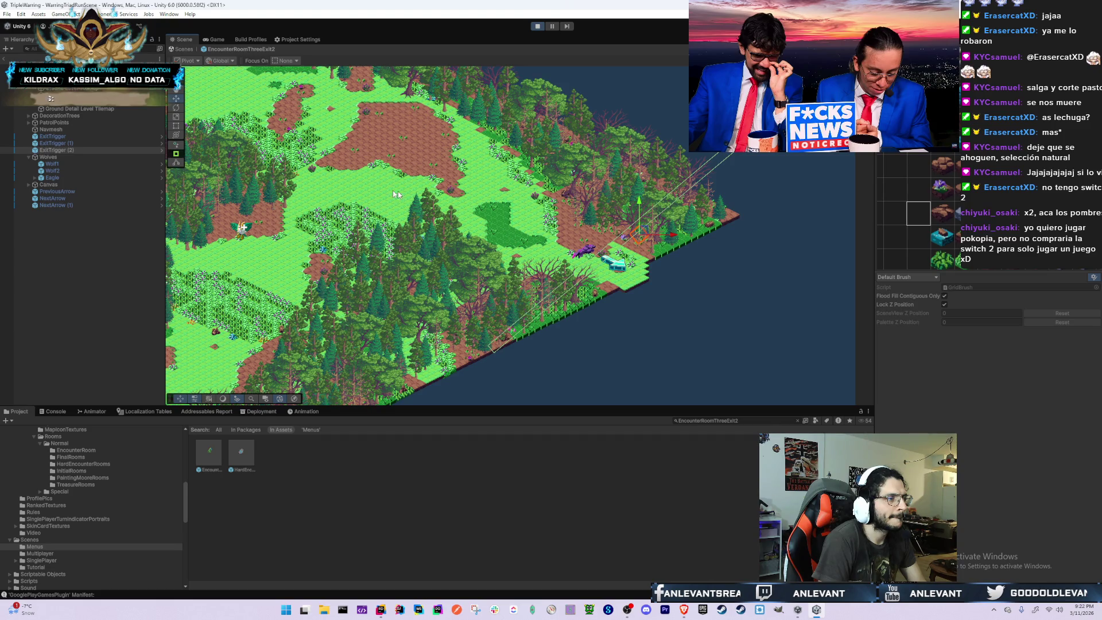
{"action": "left_click_drag", "start_coordinate": [669, 230], "coordinate": [676, 229]}
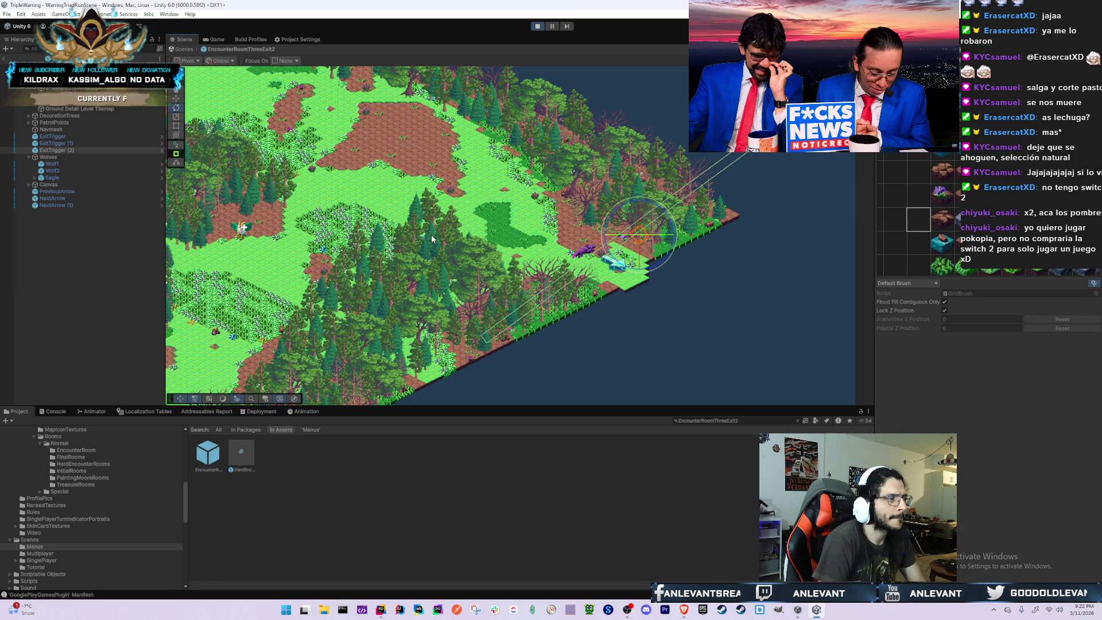
Move ExitTrigger (1) down and left, reframe on ExitTrigger (2), and return to the Game view.
{"action": "left_click", "coordinate": [81, 143]}
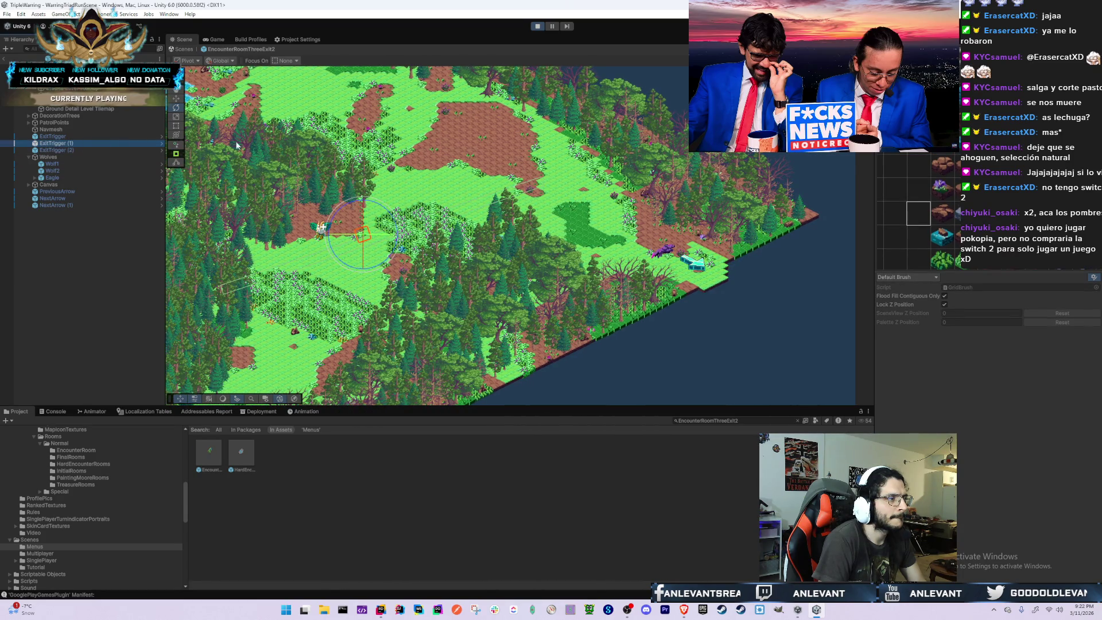
{"action": "left_click", "coordinate": [177, 99]}
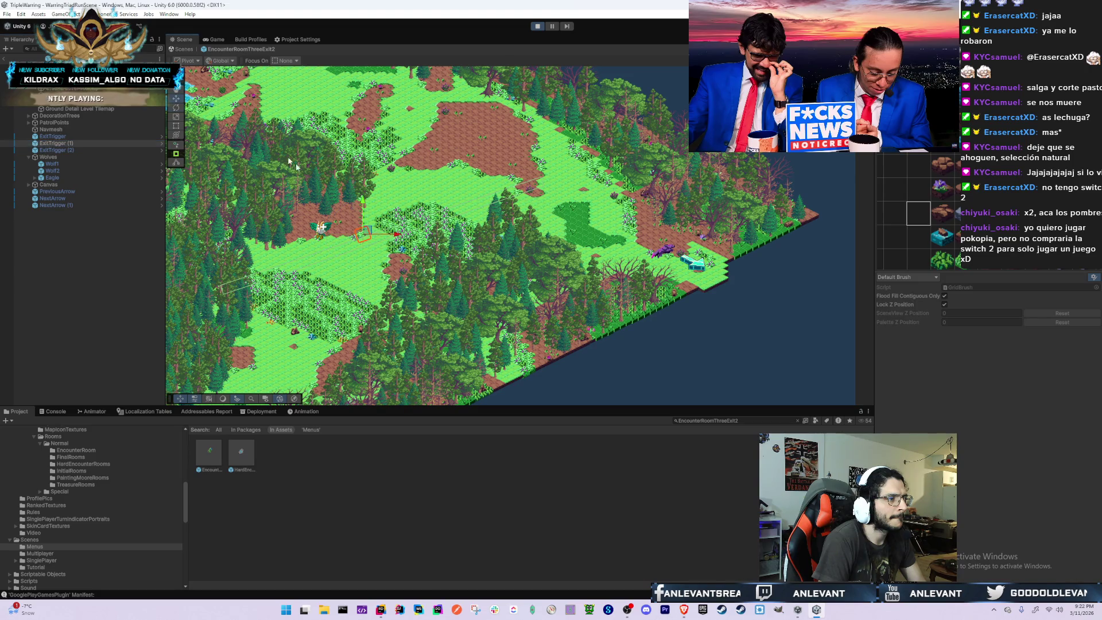
{"action": "mouse_move", "coordinate": [369, 232]}
{"action": "left_mouse_down"}
{"action": "mouse_move", "coordinate": [350, 277]}
{"action": "mouse_move", "coordinate": [533, 112]}
{"action": "mouse_move", "coordinate": [413, 201]}
{"action": "mouse_move", "coordinate": [390, 240]}
{"action": "mouse_move", "coordinate": [428, 245]}
{"action": "mouse_move", "coordinate": [400, 245]}
{"action": "mouse_move", "coordinate": [399, 260]}
{"action": "left_mouse_up"}
{"action": "left_click", "coordinate": [176, 99]}
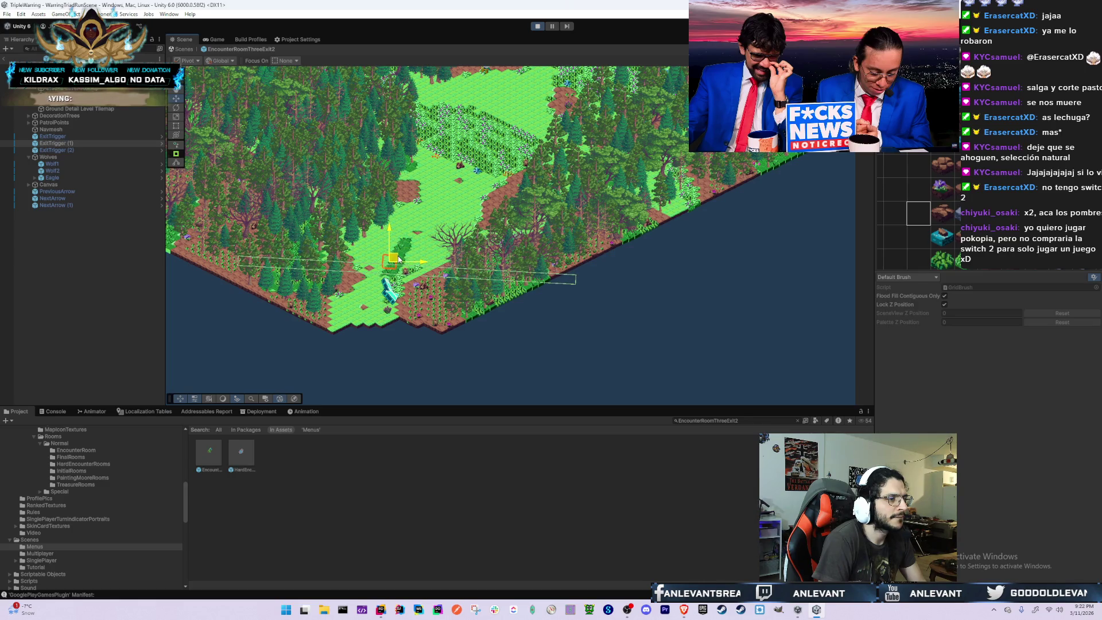
{"action": "left_click_drag", "start_coordinate": [208, 148], "coordinate": [177, 191]}
{"action": "left_click", "coordinate": [81, 149]}
{"action": "key", "text": "f"}
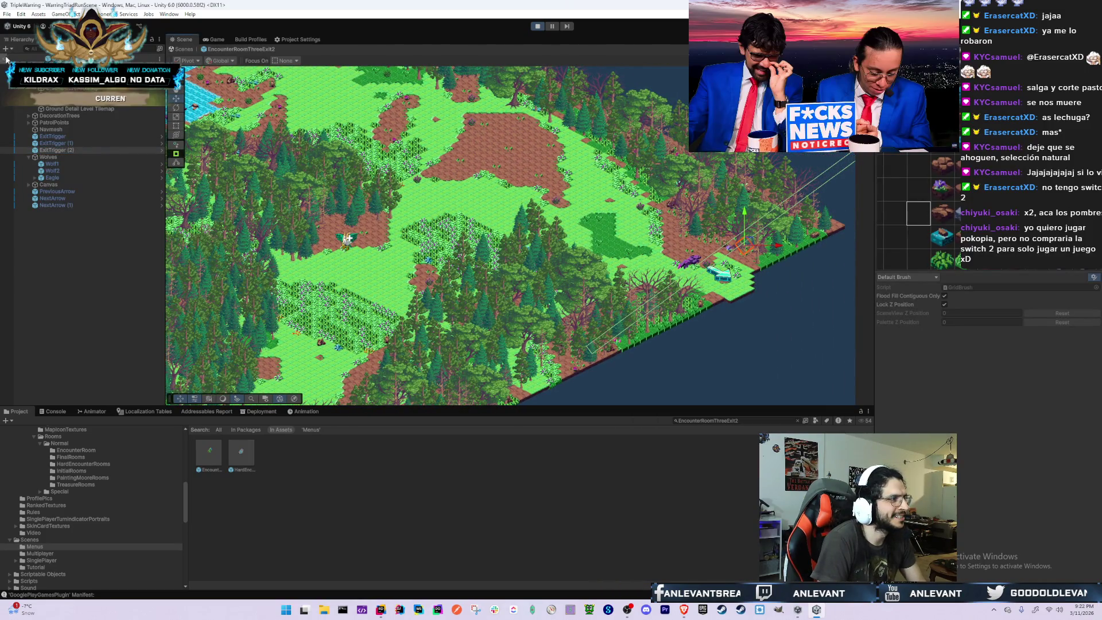
{"action": "left_click", "coordinate": [214, 42]}
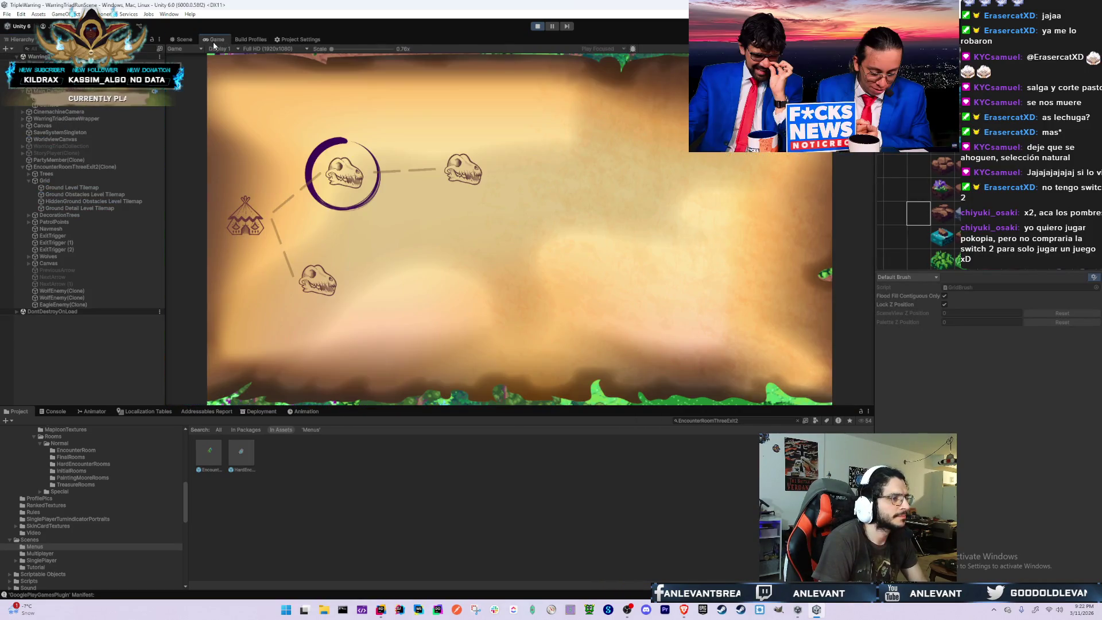
Pick the lower skull node, then the chest node, to reach the ExploringRoomFourExit1 forest room.
{"action": "left_click", "coordinate": [330, 287]}
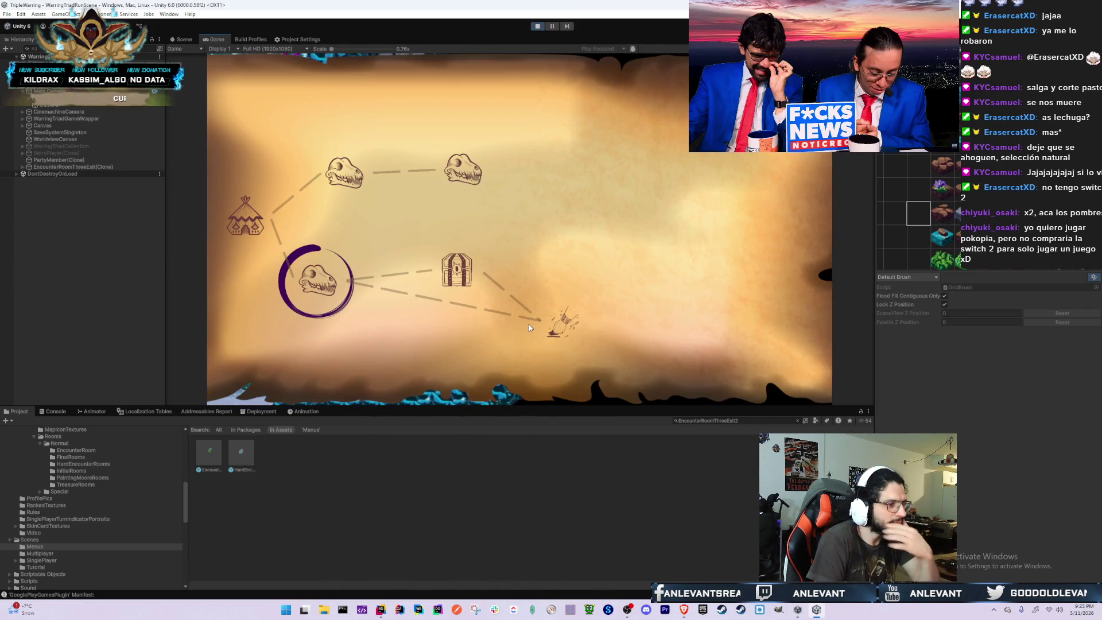
{"action": "left_click", "coordinate": [456, 286]}
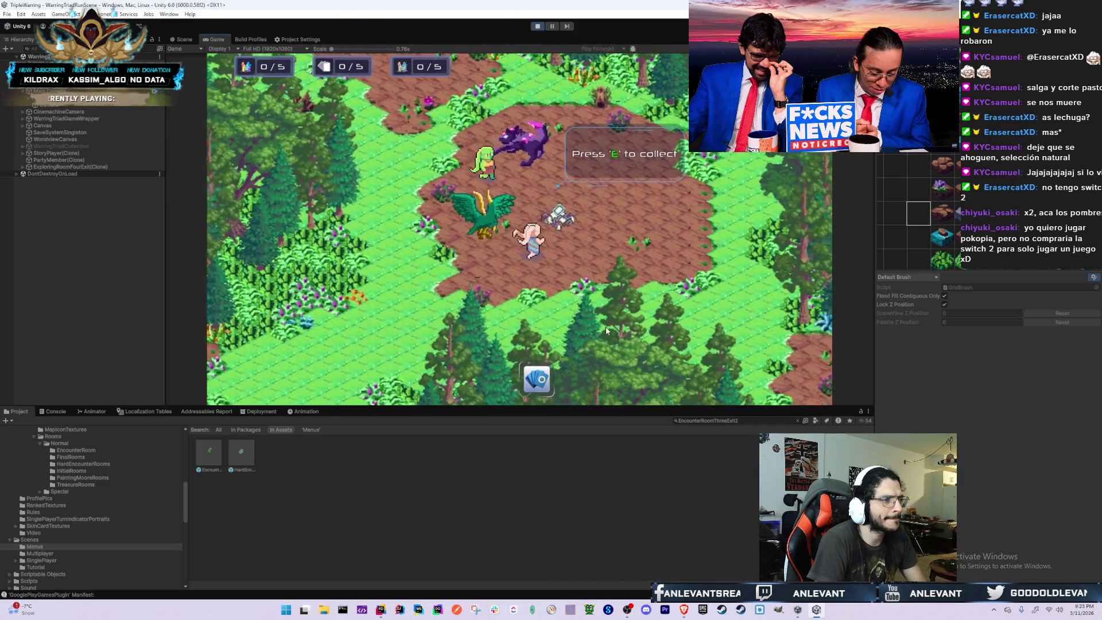
Collect the nearby crystal with E, bringing its counter to 1/5.
{"action": "key", "text": "e"}
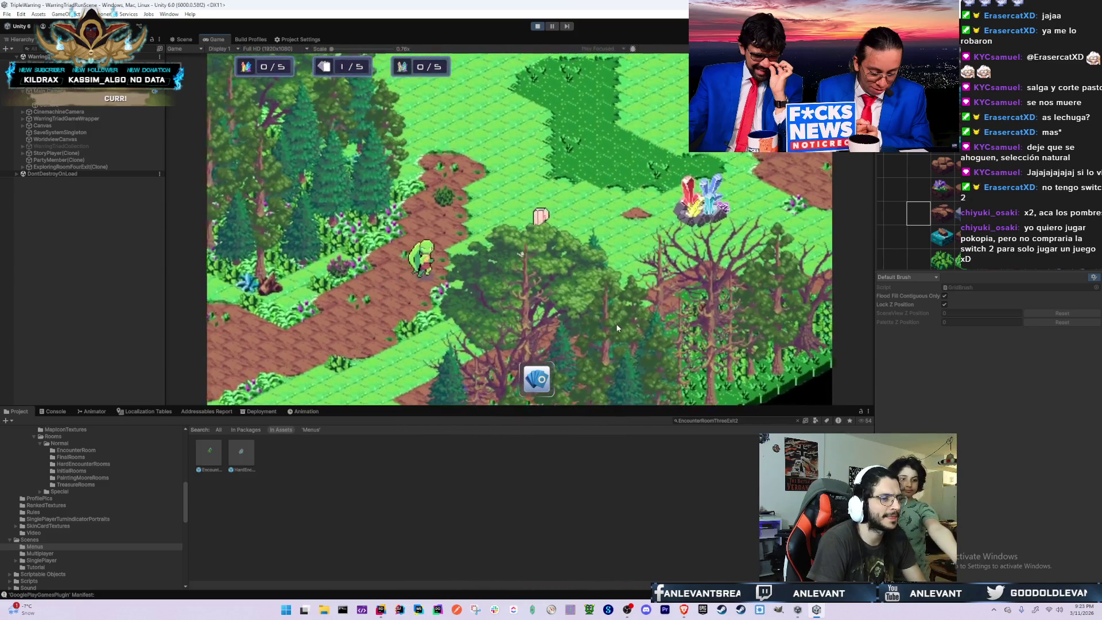
{"action": "key", "text": "e"}
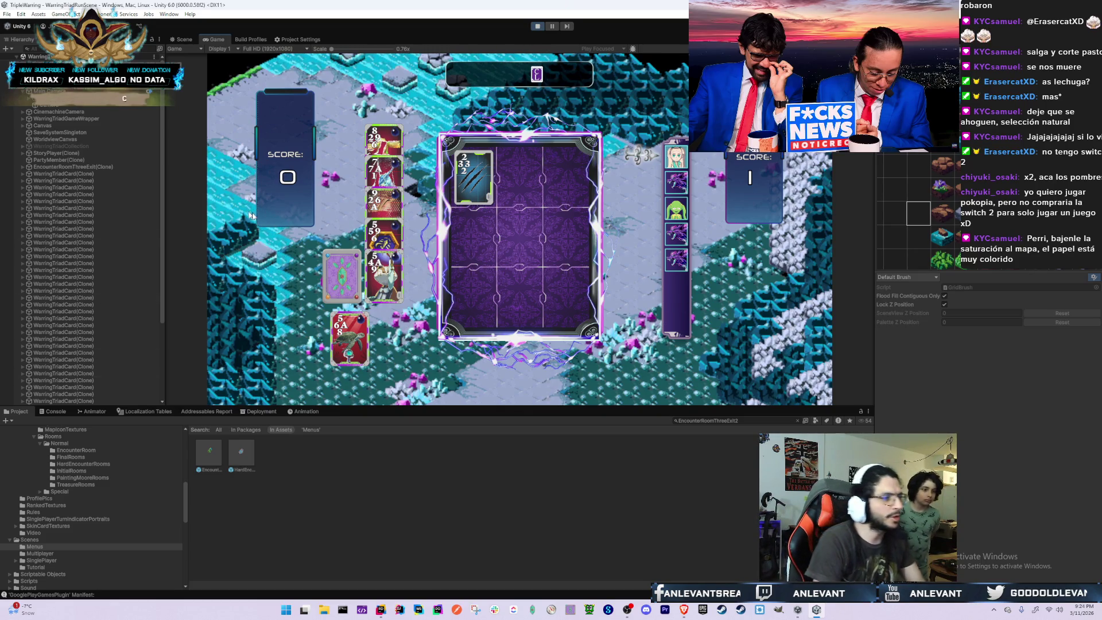
Play four cards, including the turtle, to win the battle 7–2 and return to the route map.
{"action": "mouse_move", "coordinate": [393, 244]}
{"action": "left_mouse_down"}
{"action": "mouse_move", "coordinate": [500, 224]}
{"action": "mouse_move", "coordinate": [505, 184]}
{"action": "left_mouse_up"}
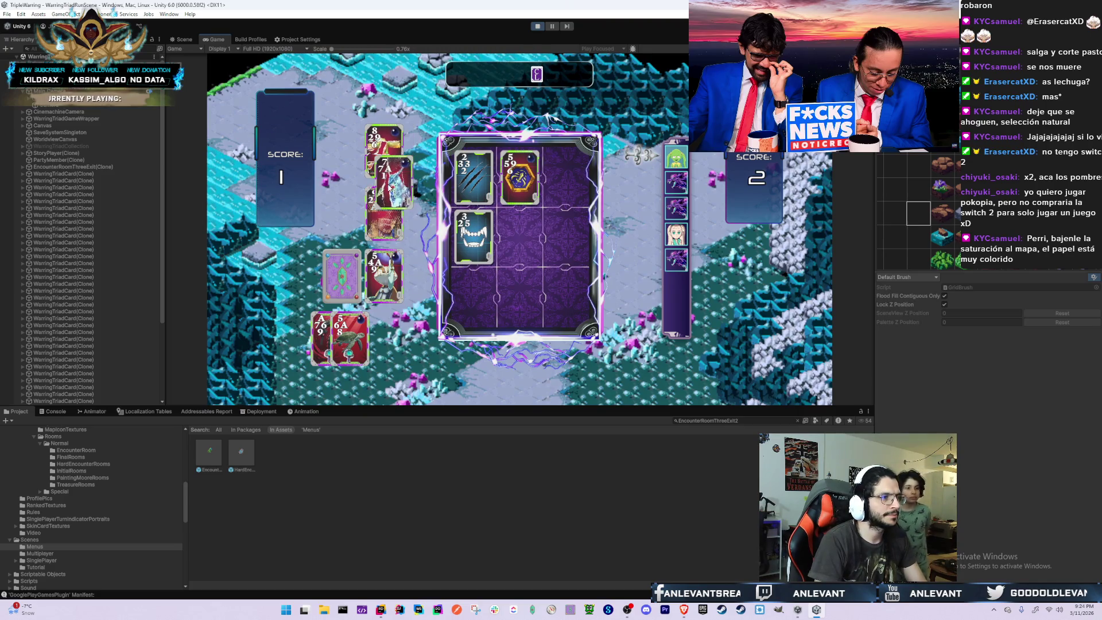
{"action": "left_click_drag", "start_coordinate": [399, 169], "coordinate": [473, 295]}
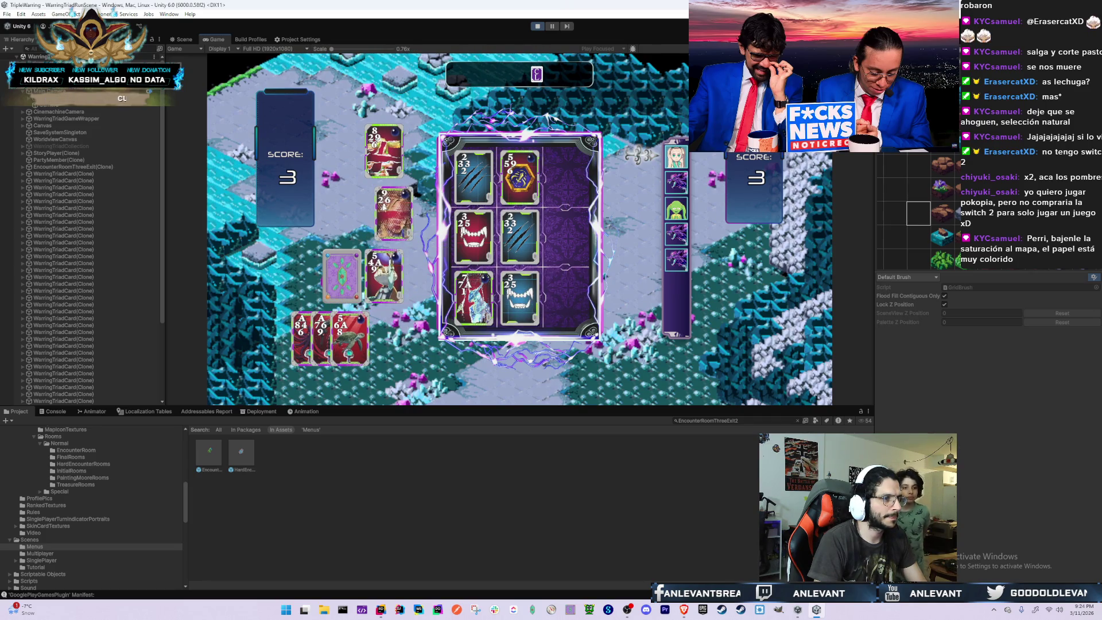
{"action": "mouse_move", "coordinate": [350, 338]}
{"action": "left_mouse_down"}
{"action": "mouse_move", "coordinate": [374, 298]}
{"action": "mouse_move", "coordinate": [525, 181]}
{"action": "left_mouse_up"}
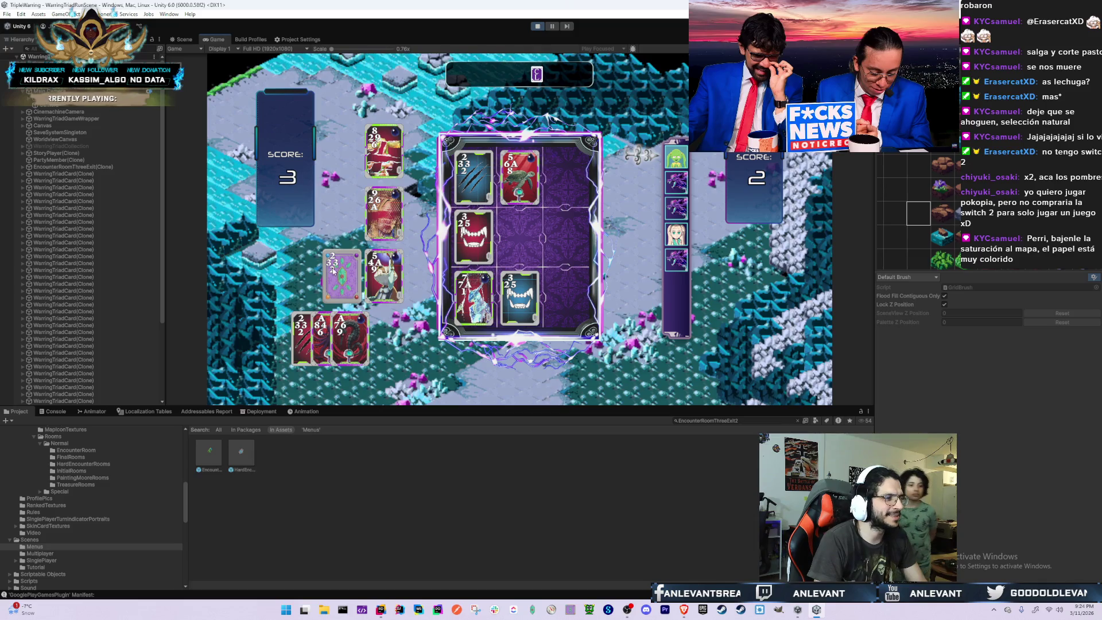
{"action": "mouse_move", "coordinate": [367, 269]}
{"action": "left_mouse_down"}
{"action": "mouse_move", "coordinate": [396, 276]}
{"action": "mouse_move", "coordinate": [489, 233]}
{"action": "mouse_move", "coordinate": [520, 235]}
{"action": "left_mouse_up"}
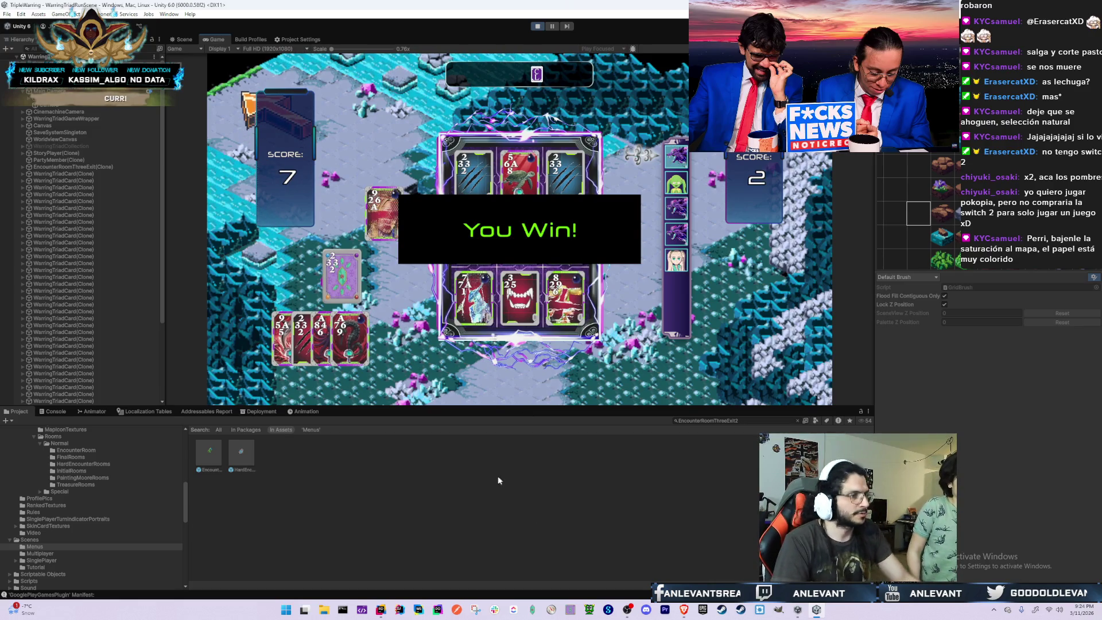
{"action": "left_click", "coordinate": [481, 226]}
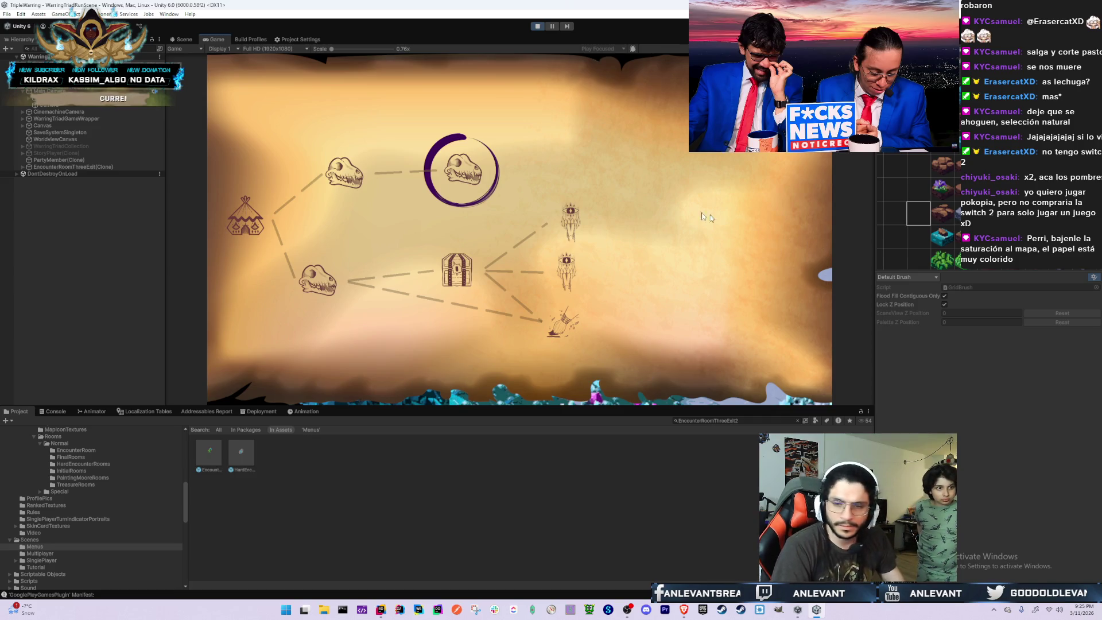
Preview the game at 2400x1080, restore Full HD 1920x1080, then enter the next map node.
{"action": "left_click", "coordinate": [274, 50]}
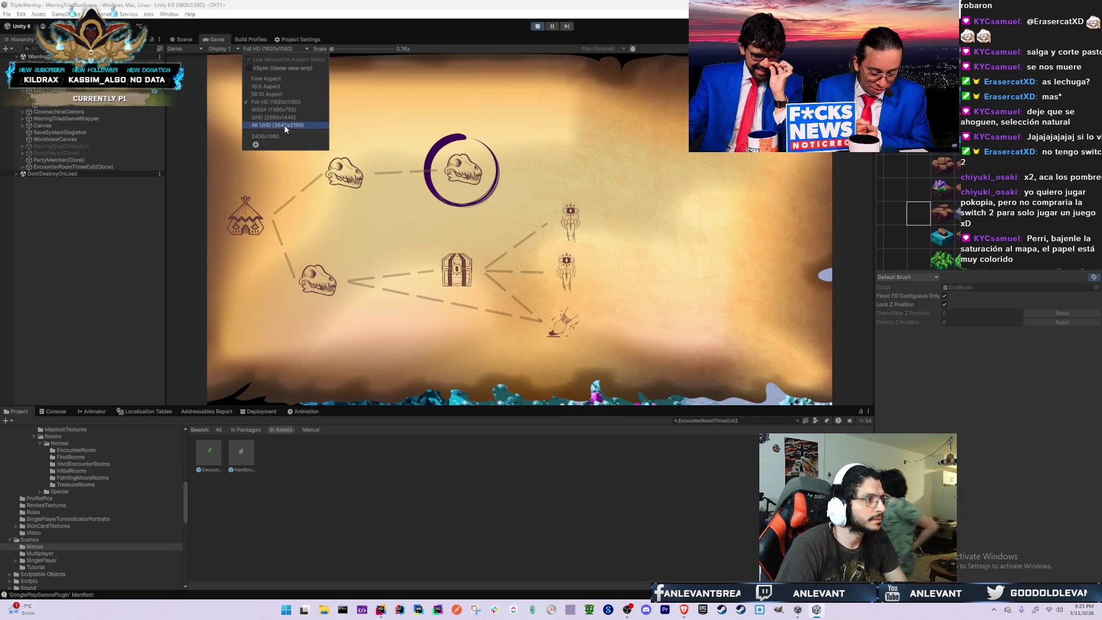
{"action": "left_click", "coordinate": [283, 136]}
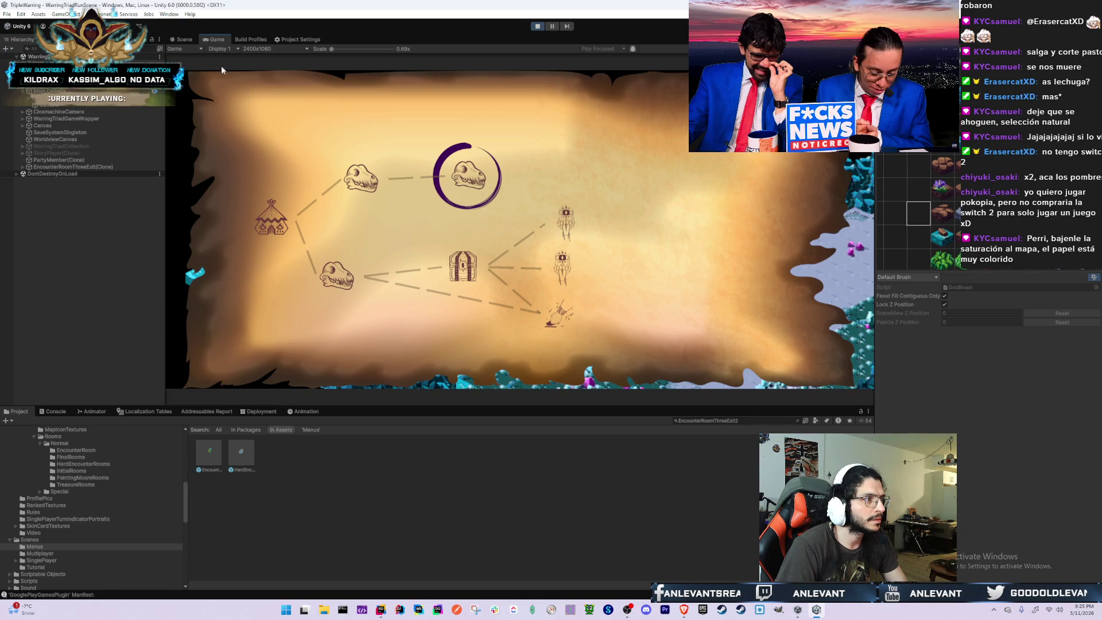
{"action": "left_click", "coordinate": [258, 49]}
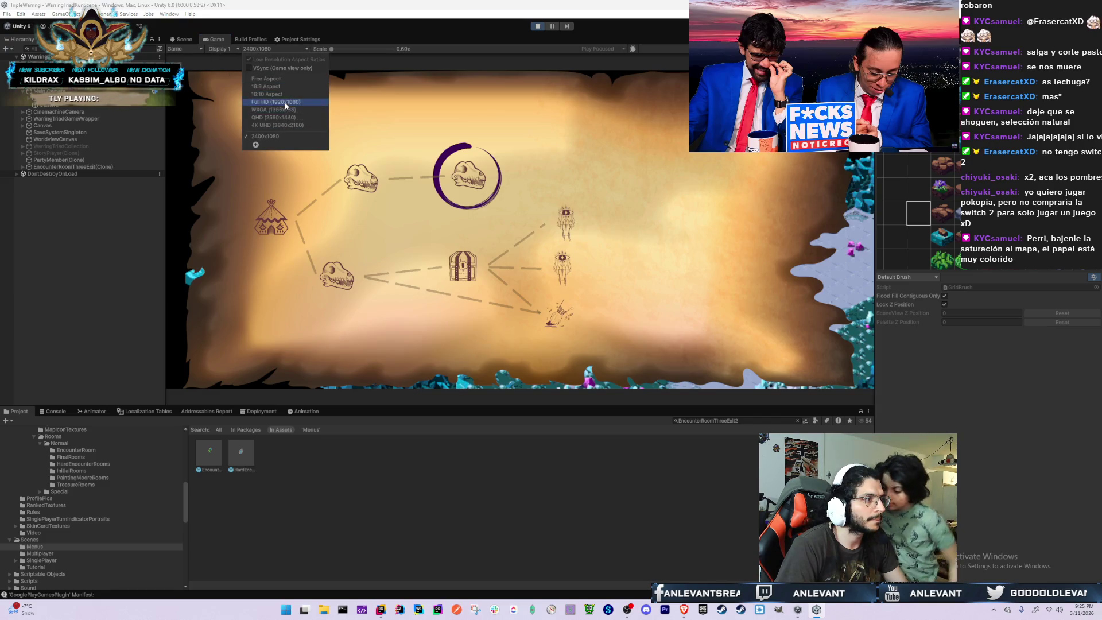
{"action": "left_click", "coordinate": [284, 101]}
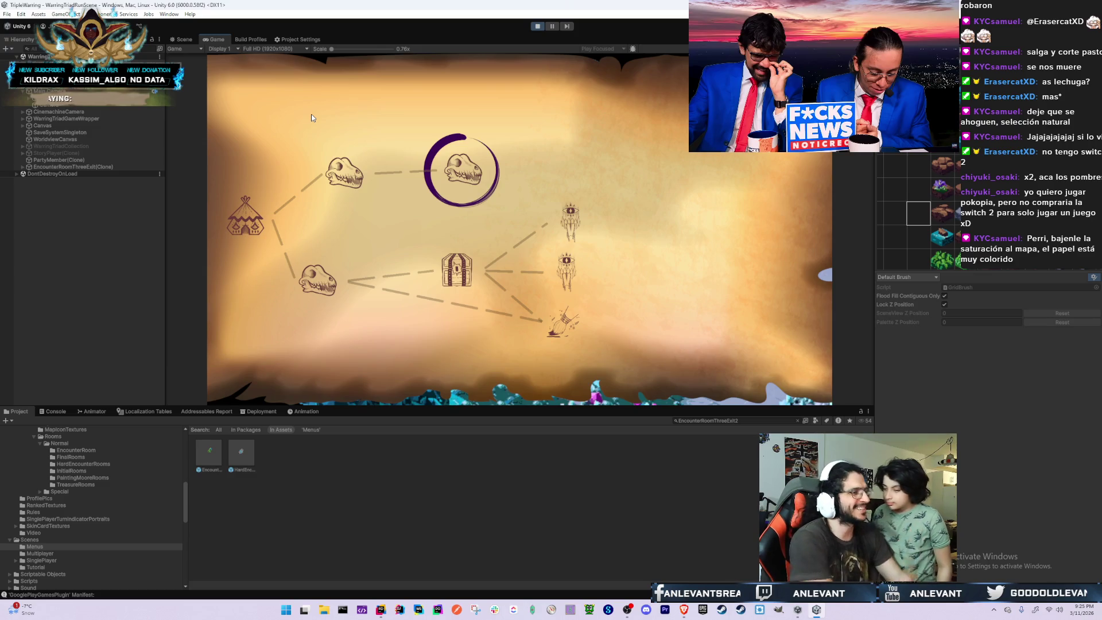
{"action": "left_click", "coordinate": [318, 285]}
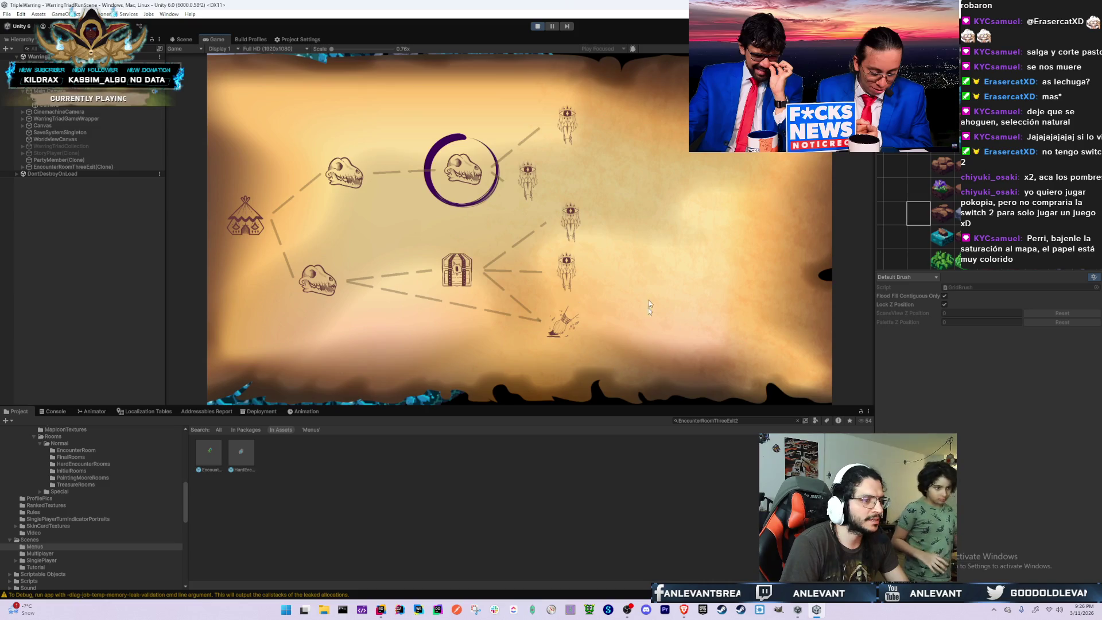
{"action": "key", "text": "alt+Tab"}
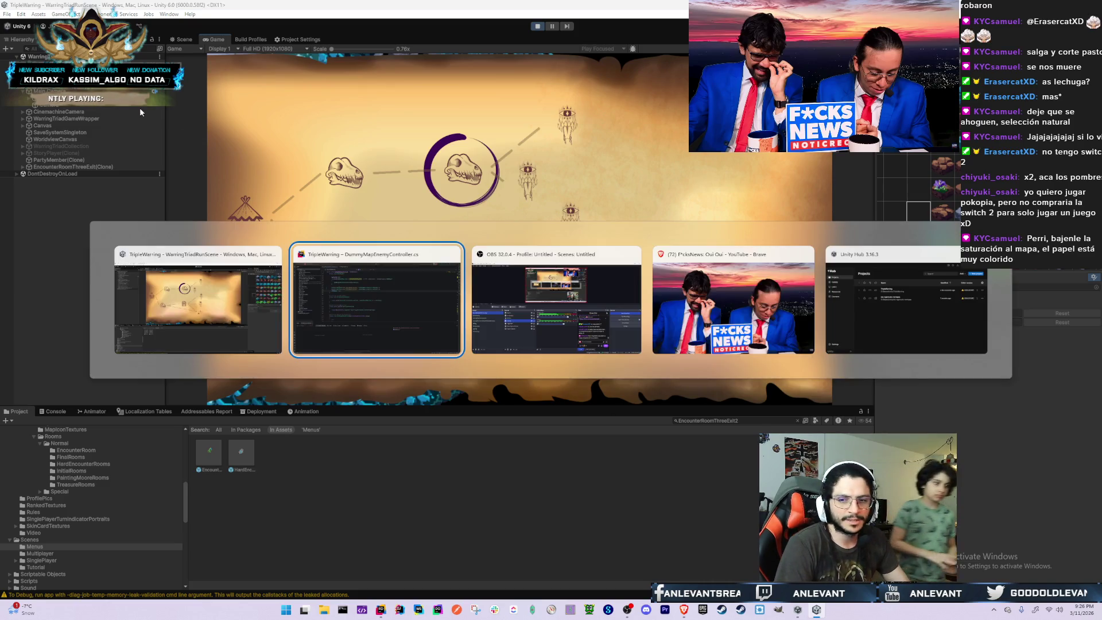
{"action": "left_click", "coordinate": [765, 307]}
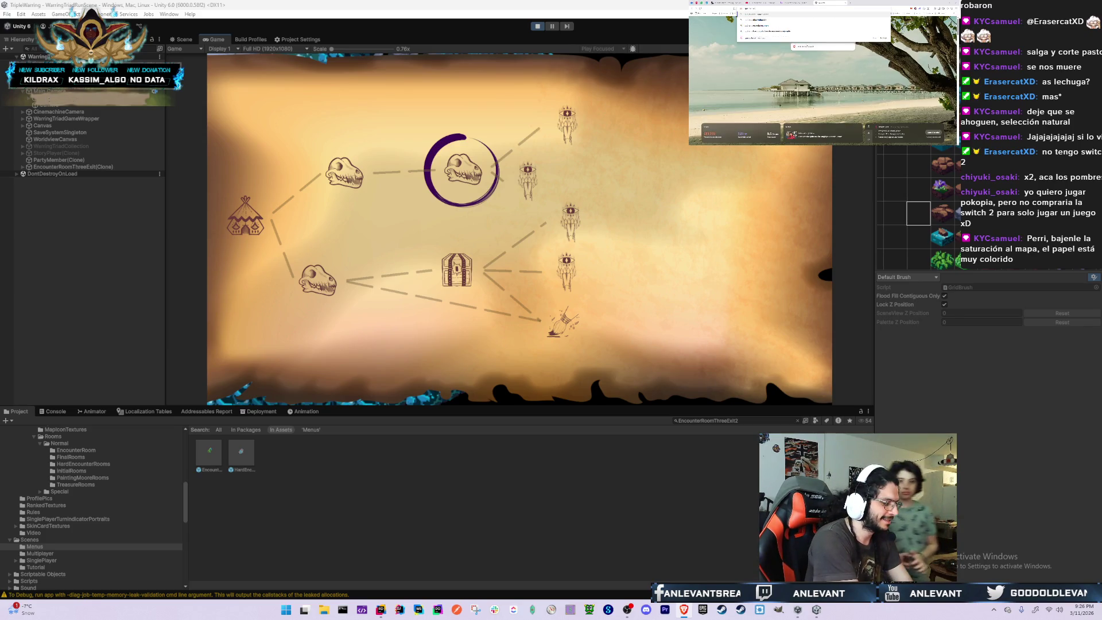
{"action": "key", "text": "Return"}
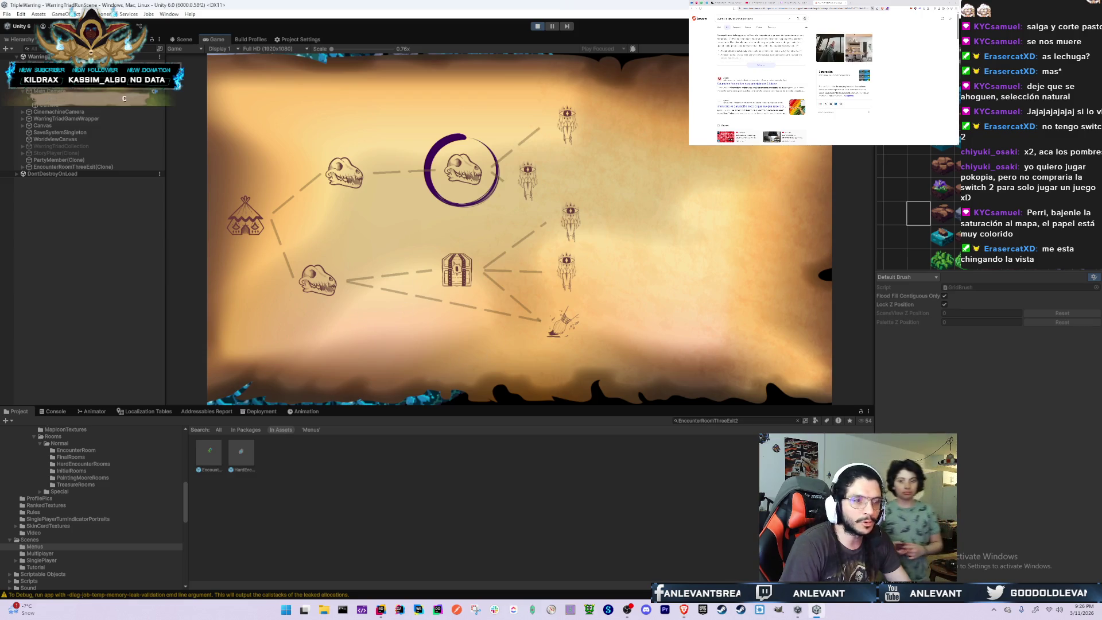
{"action": "key", "text": "ctrl+shift+Tab"}
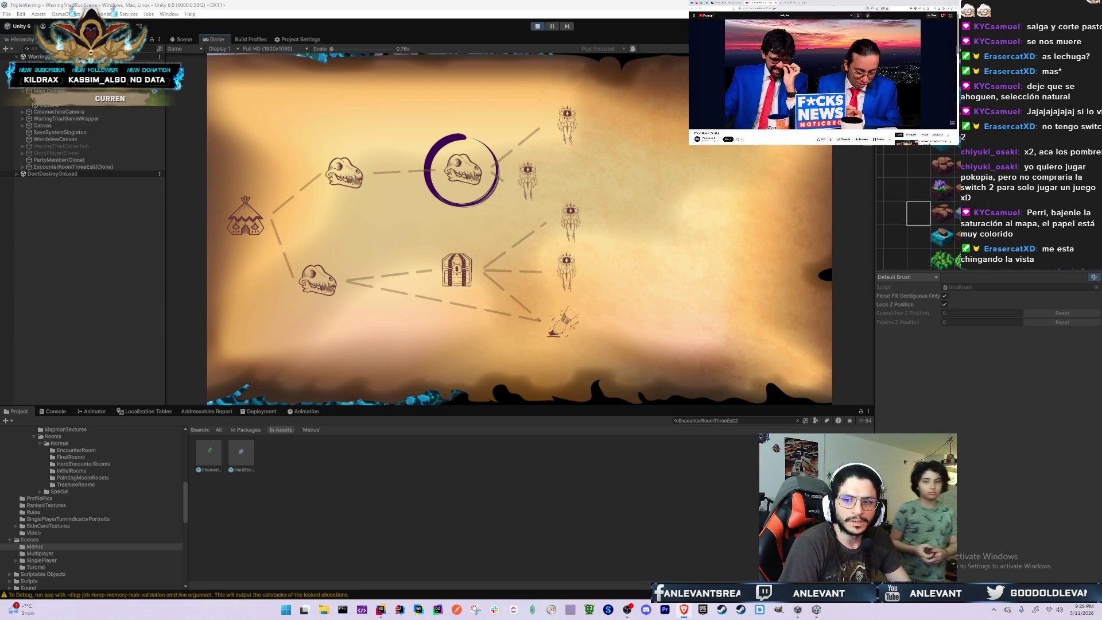
{"action": "key", "text": "ctrl+Tab"}
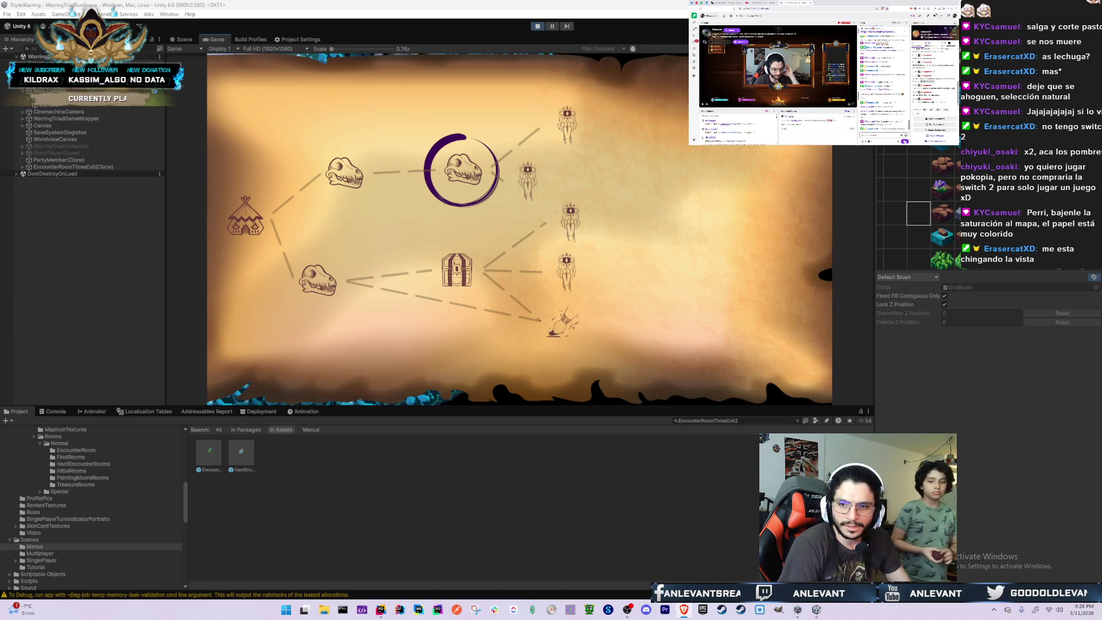
{"action": "key", "text": "alt+Tab"}
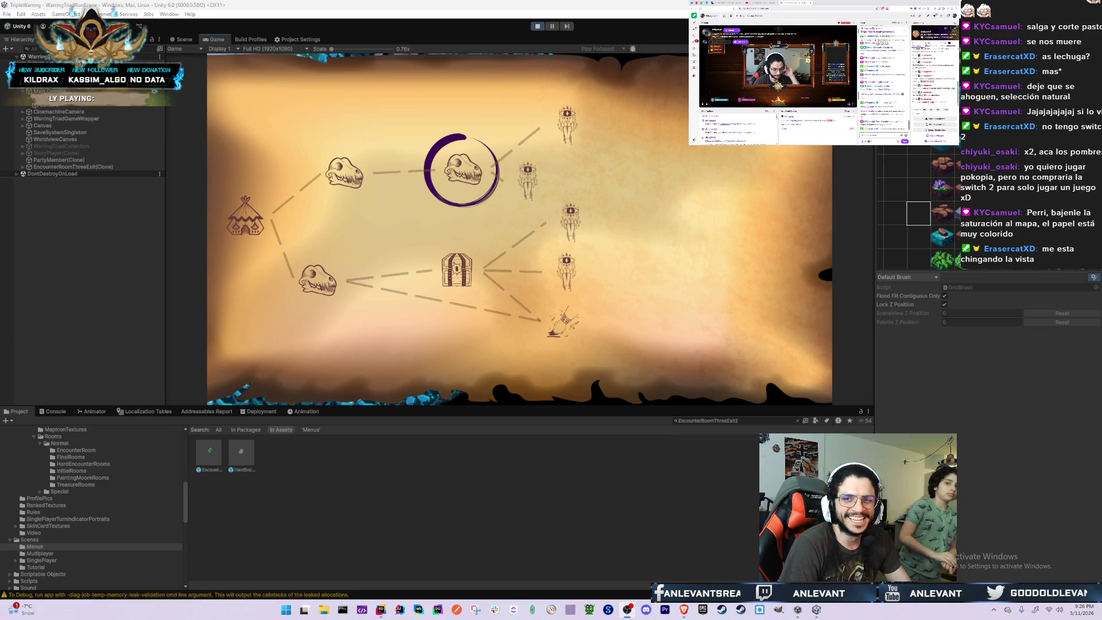
{"action": "key", "text": "alt+Tab"}
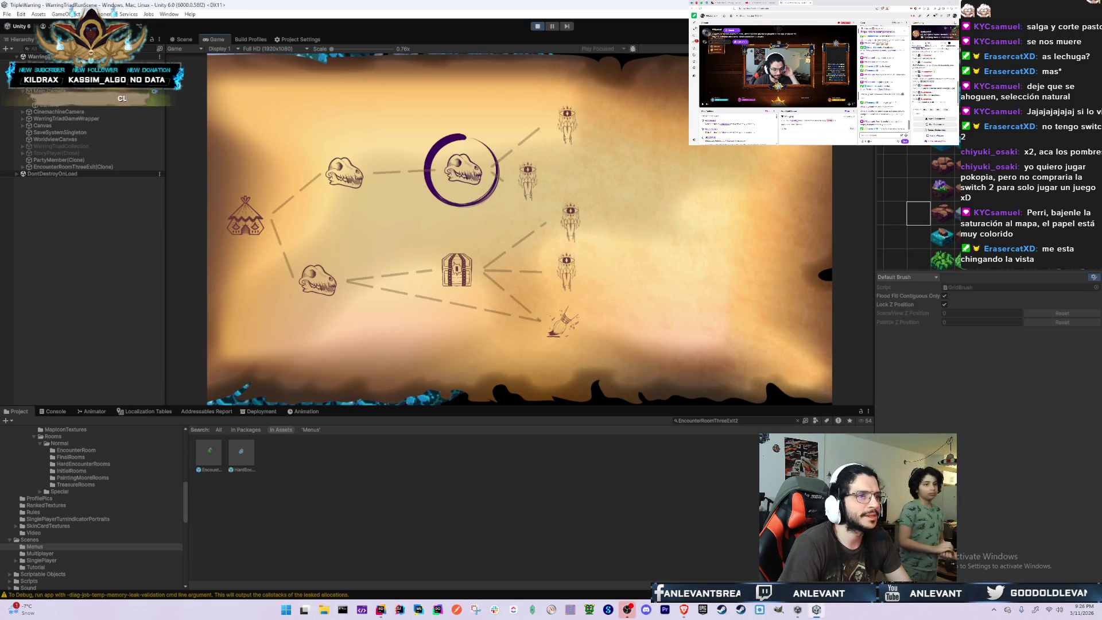
Lower the game's music volume slider and close the settings panel.
{"action": "left_click_drag", "start_coordinate": [600, 286], "coordinate": [567, 285]}
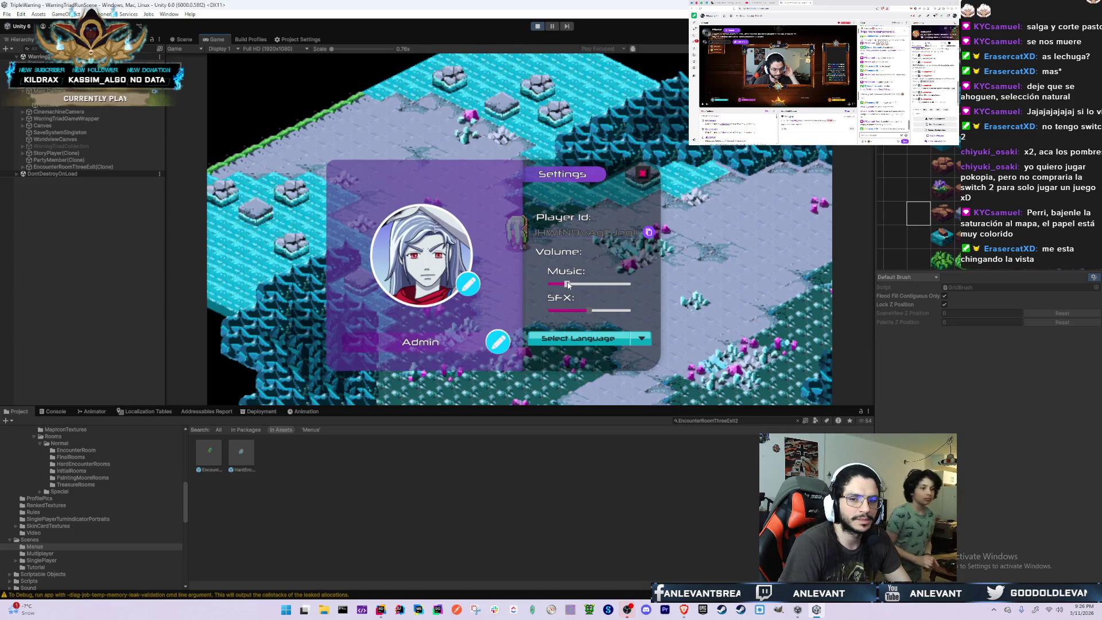
{"action": "left_click", "coordinate": [642, 174]}
{"action": "key", "text": "alt+Tab"}
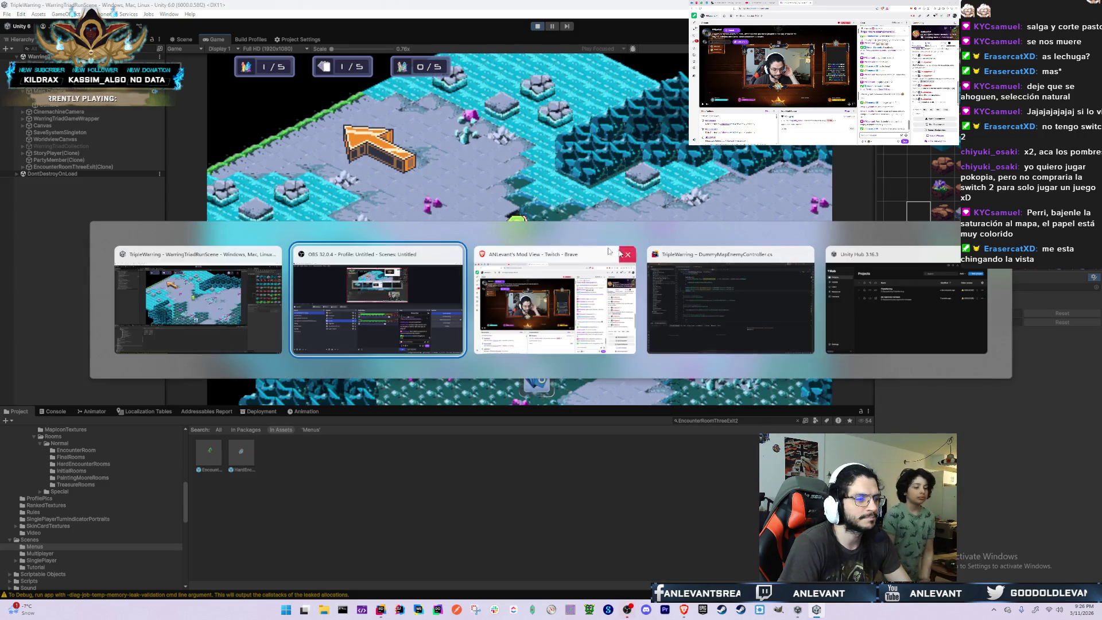
{"action": "key", "text": "Escape"}
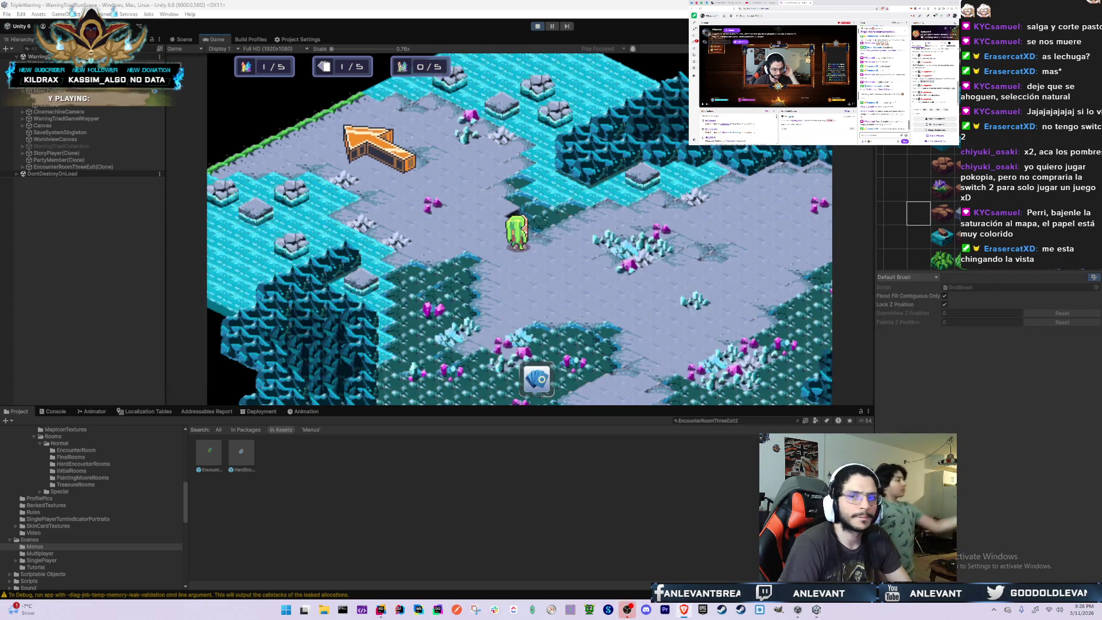
{"action": "key", "text": "alt+Tab"}
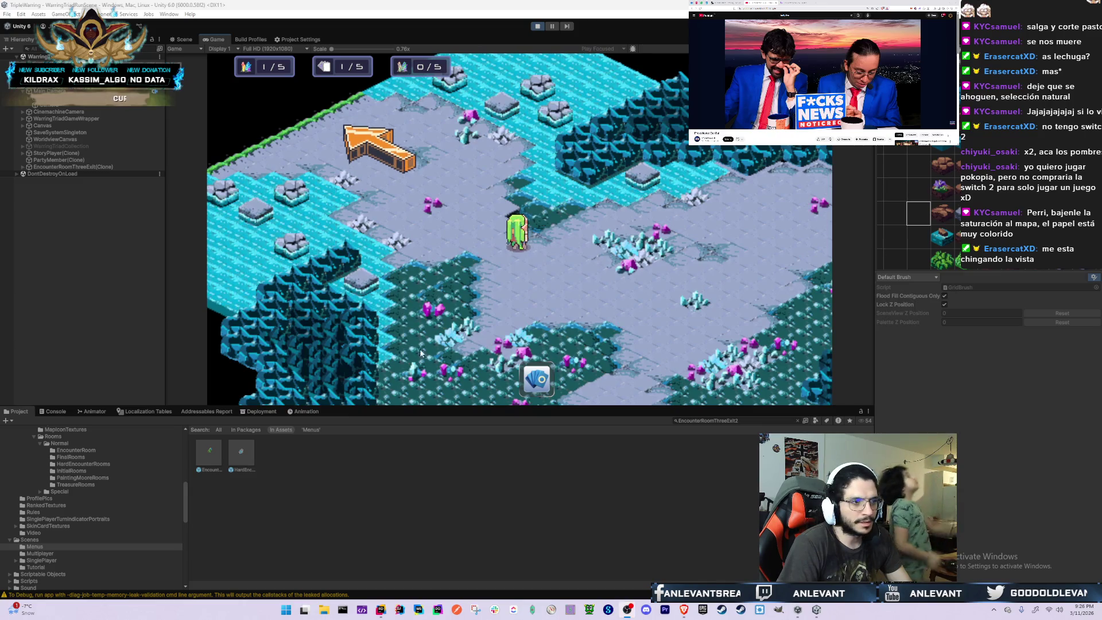
Walk the character across the ice room onto the teleport tile, then toward the forest exit arrow.
{"action": "key", "text": "s"}
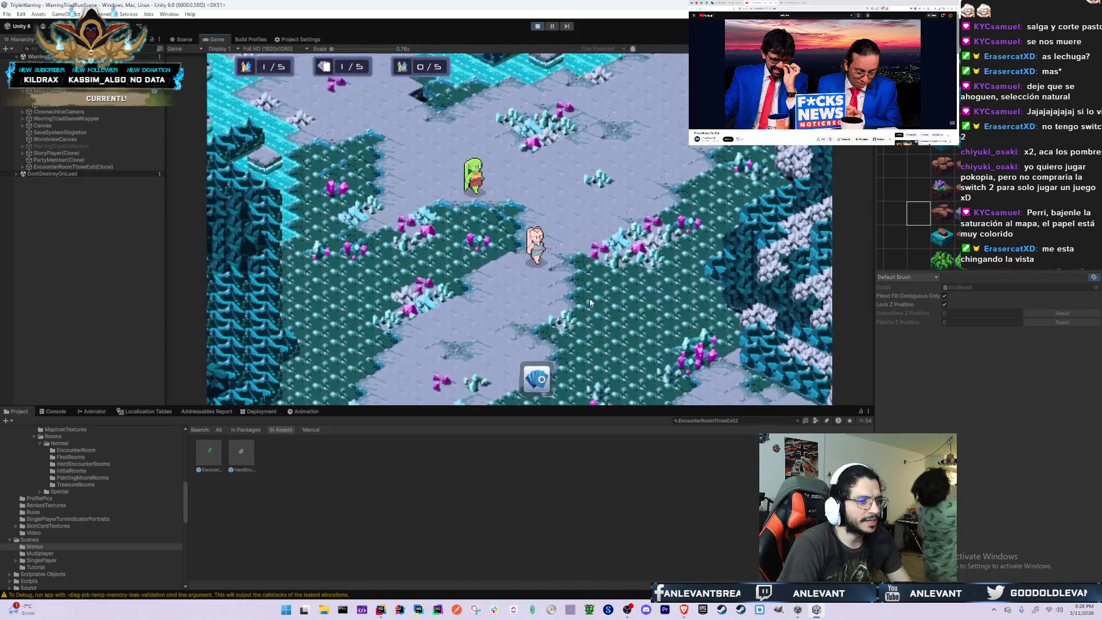
{"action": "key", "text": "s"}
{"action": "key", "text": "d"}
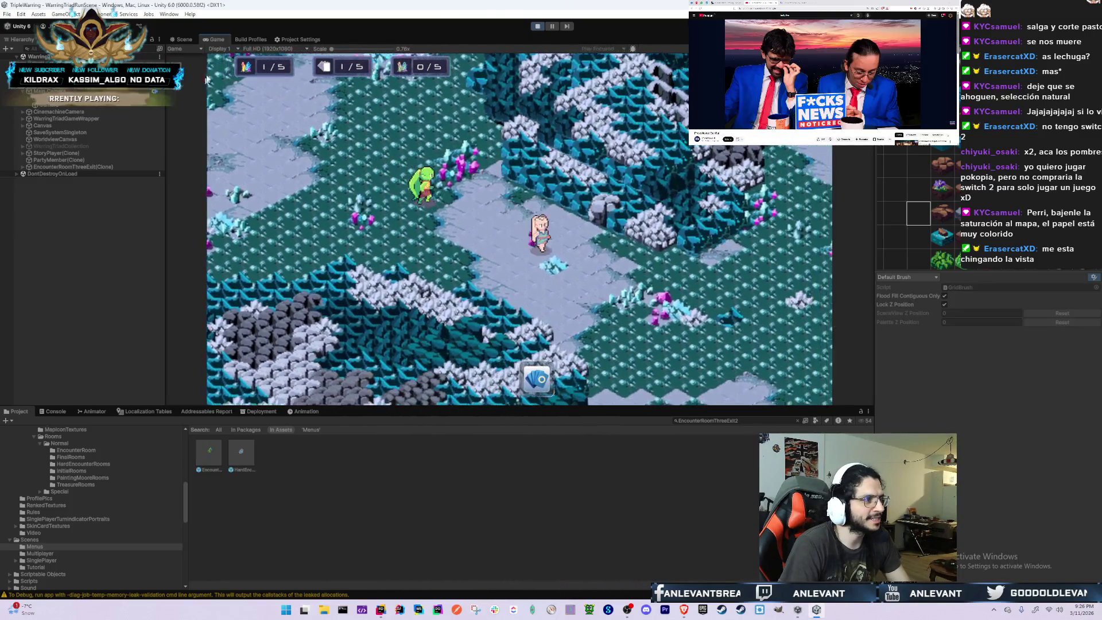
{"action": "key", "text": "d"}
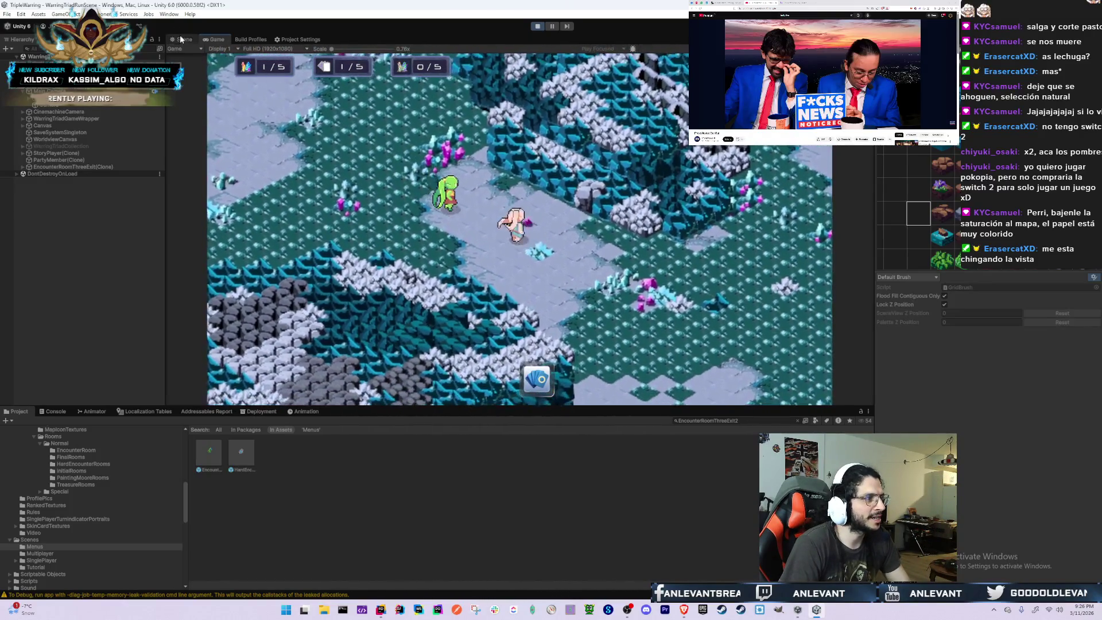
{"action": "key", "text": "d"}
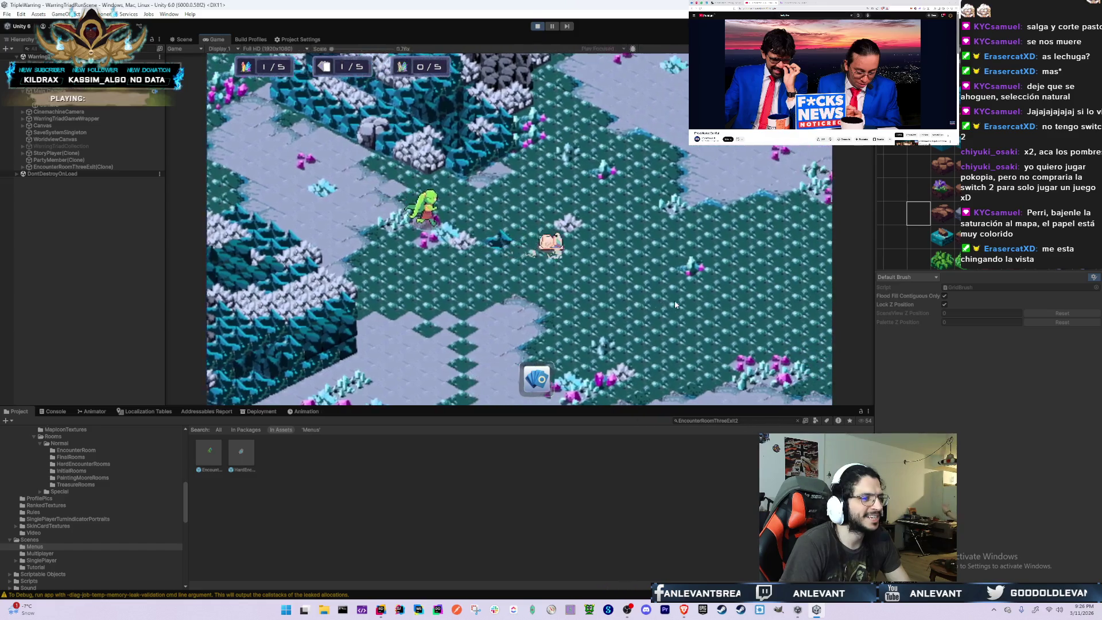
{"action": "key", "text": "d"}
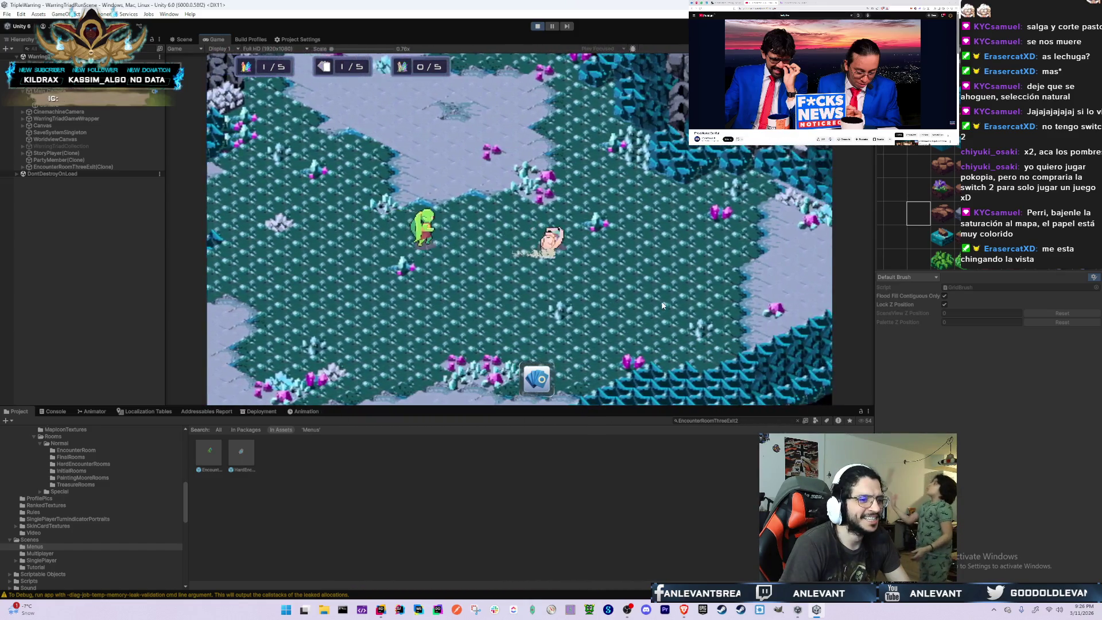
{"action": "key", "text": "d"}
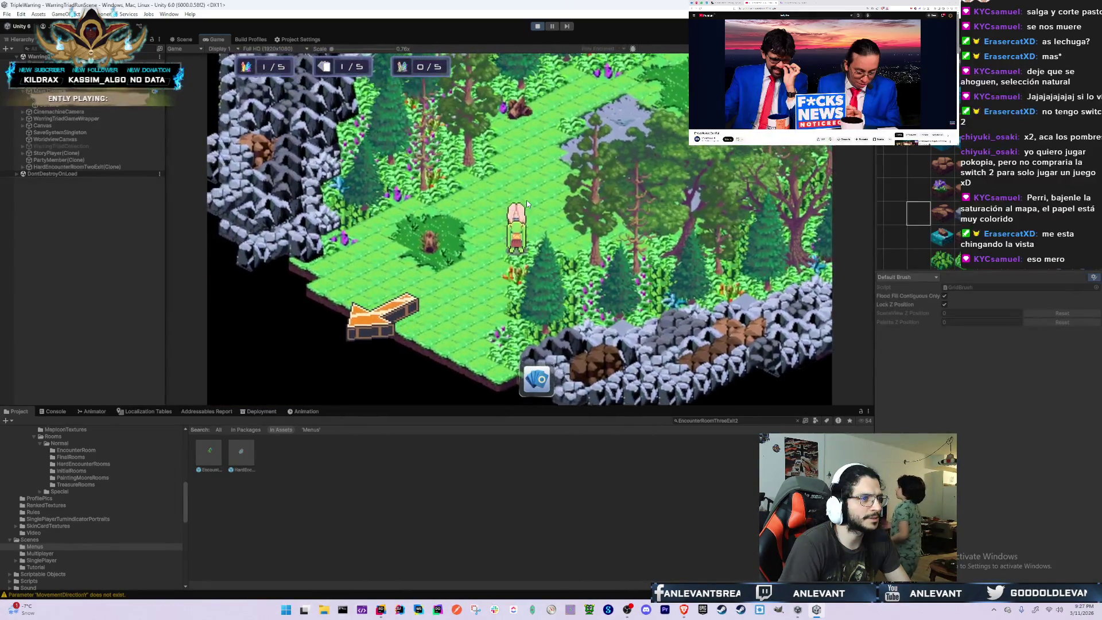
{"action": "key", "text": "a"}
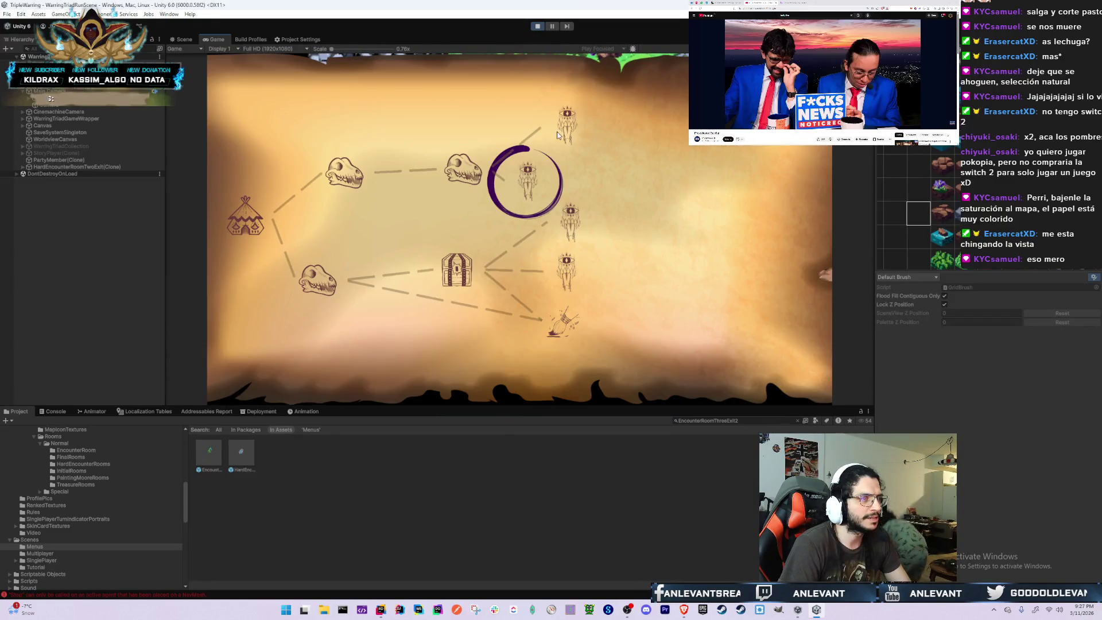
Walk onto the orange exit arrow and pick the eye node to enter another forest room.
{"action": "key", "text": "a"}
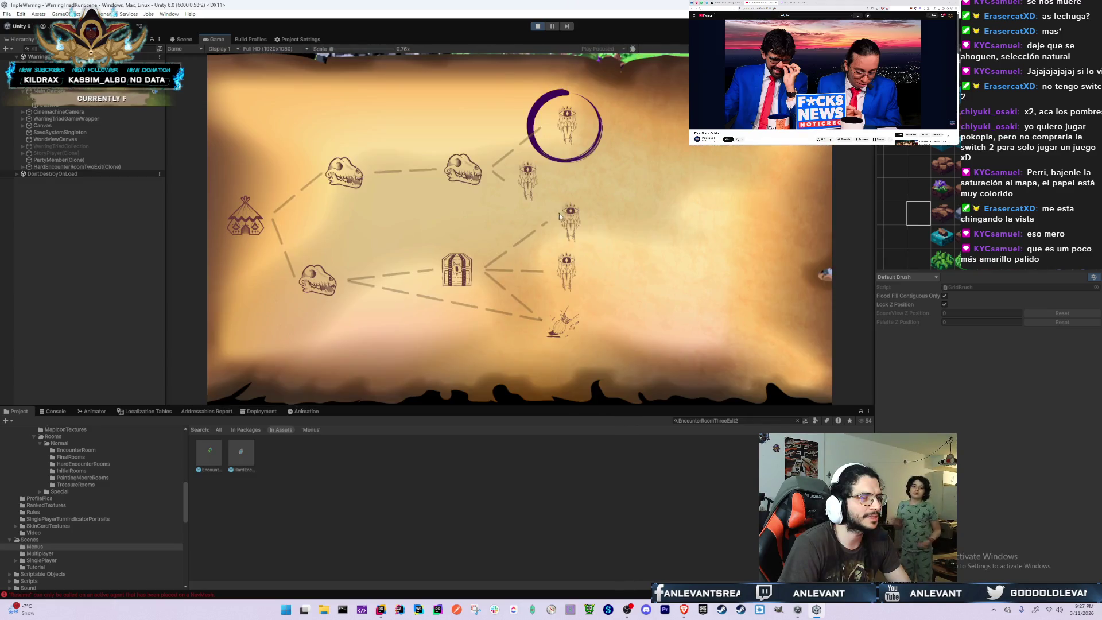
{"action": "key", "text": "a"}
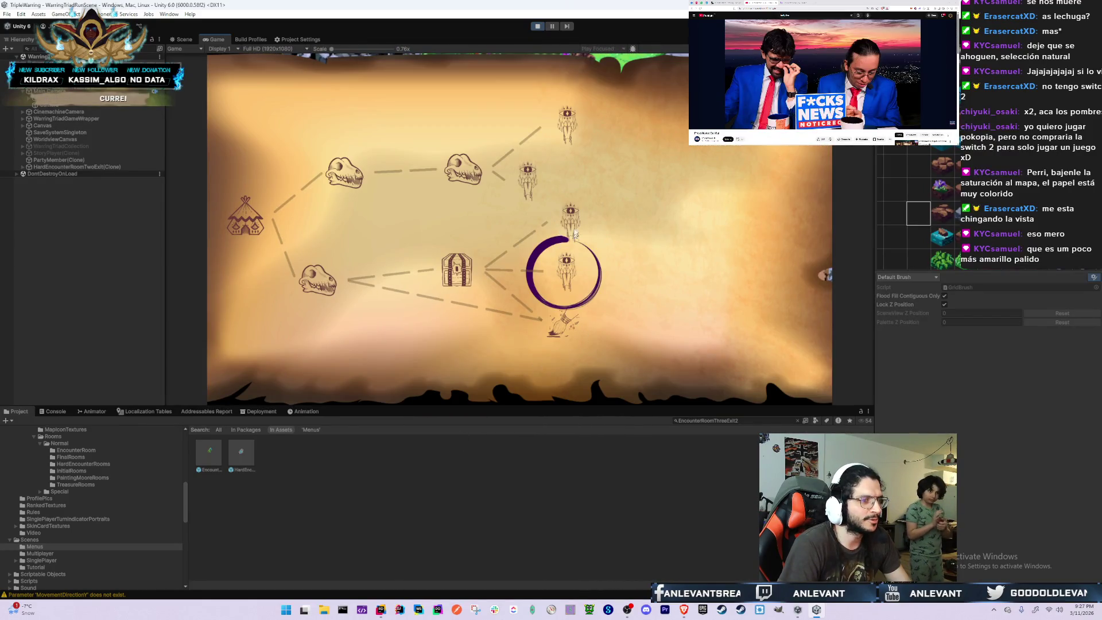
{"action": "left_click", "coordinate": [528, 181]}
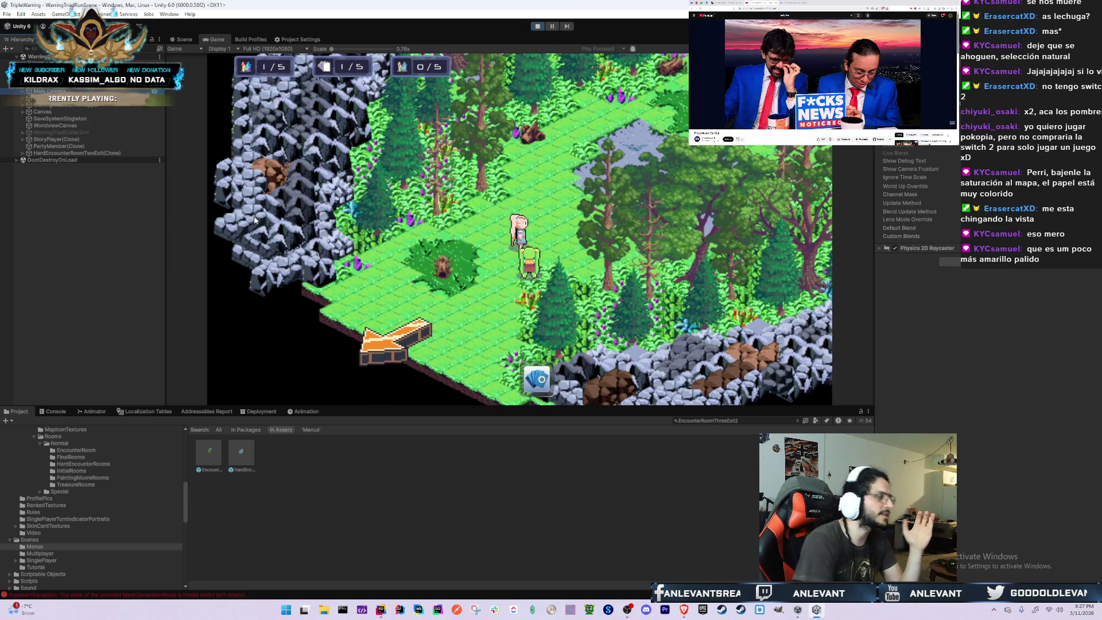
Browse the StoryPlayer, PartyMember and HardEncounterRoomTwoExit clones in the Hierarchy.
{"action": "key", "text": "Down"}
{"action": "key", "text": "Down"}
{"action": "key", "text": "Down"}
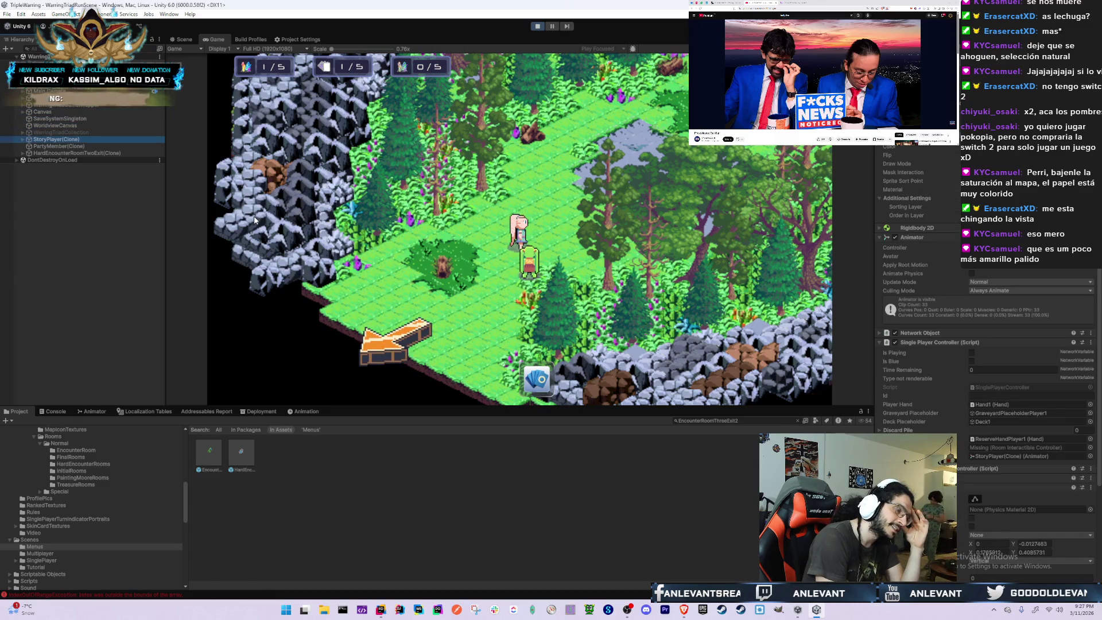
{"action": "key", "text": "Down"}
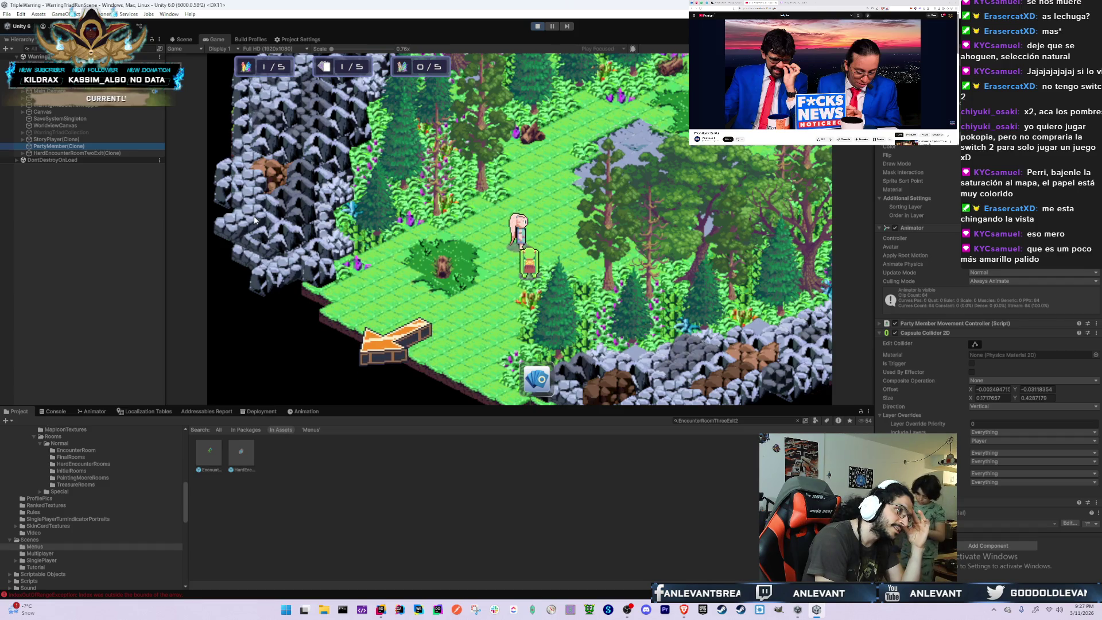
{"action": "key", "text": "Up"}
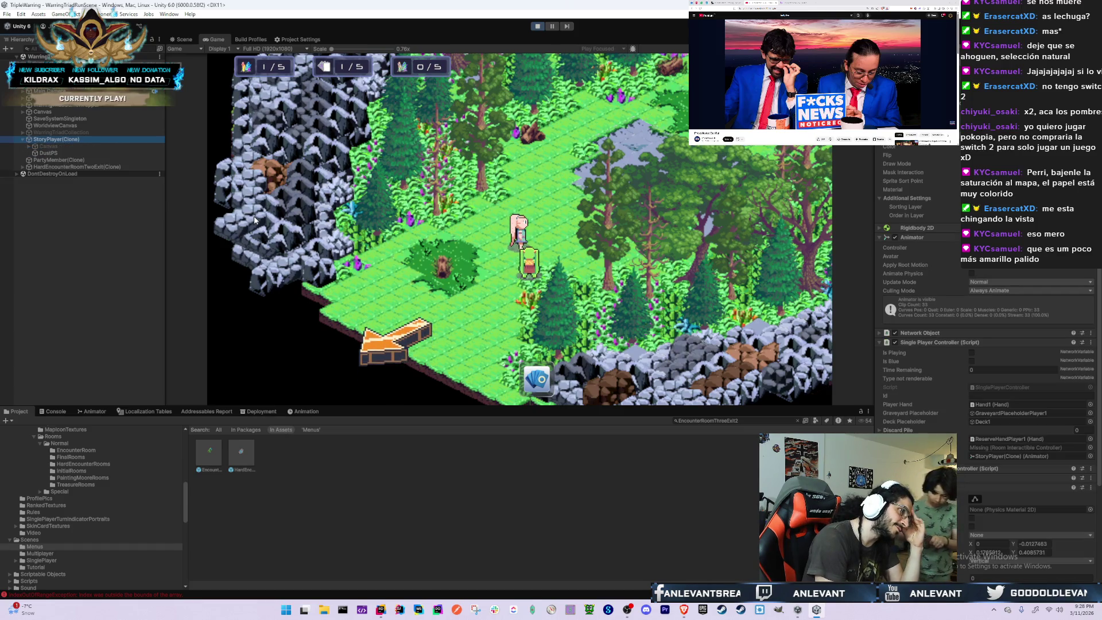
{"action": "key", "text": "Down"}
{"action": "key", "text": "Down"}
{"action": "key", "text": "Right"}
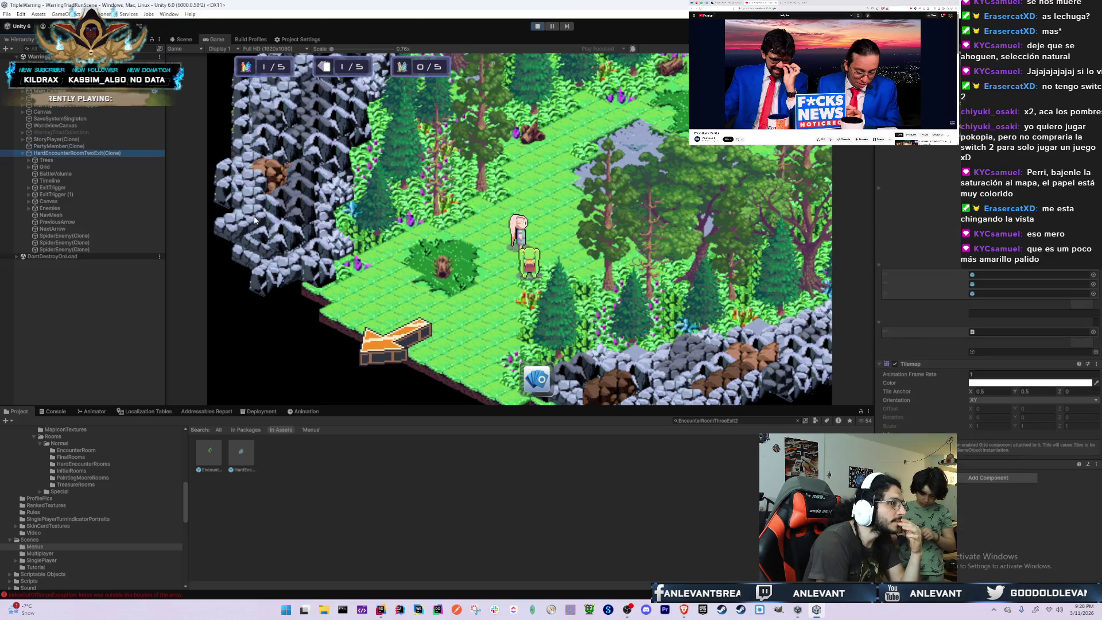
{"action": "key", "text": "Left"}
{"action": "key", "text": "Up"}
{"action": "key", "text": "Up"}
{"action": "key", "text": "Up"}
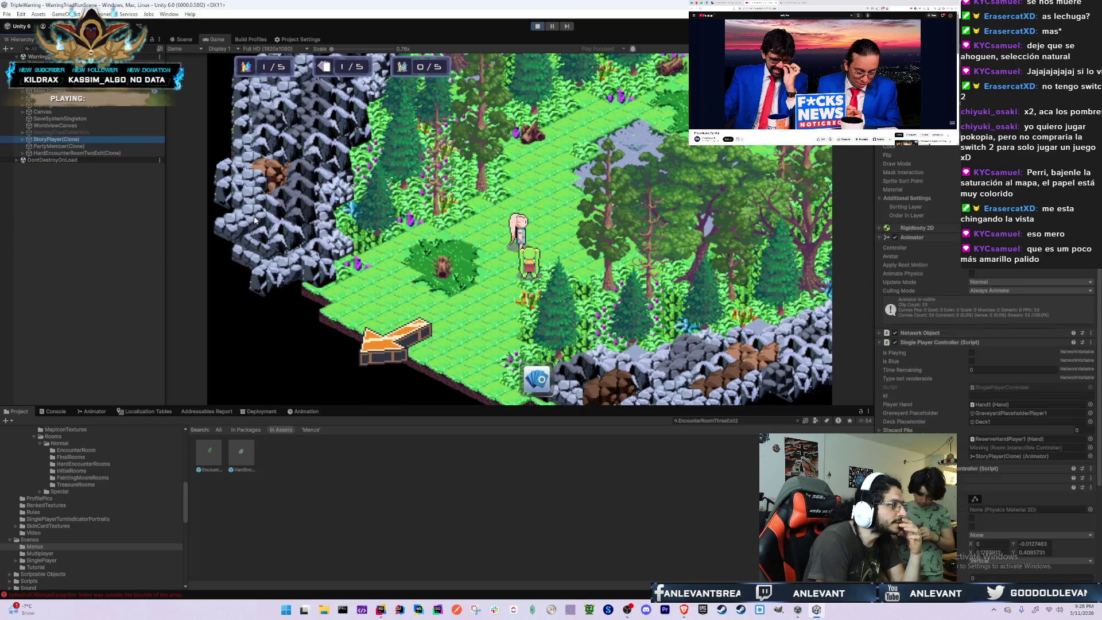
Select the Map object, attempt a Ctrl+S save during play, and widen the Inspector.
{"action": "key", "text": "Up"}
{"action": "key", "text": "Right"}
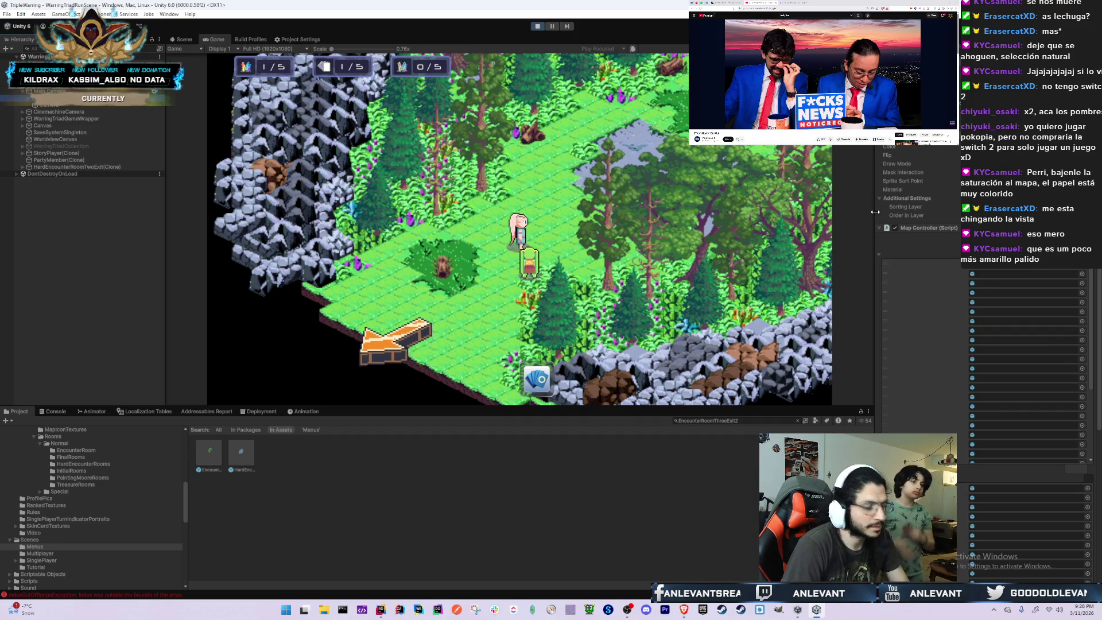
{"action": "key", "text": "ctrl+s"}
{"action": "left_click_drag", "start_coordinate": [877, 215], "coordinate": [548, 229]}
Ping the treasure, encounter and hard-encounter room prefabs referenced by Map Controller entries.
{"action": "scroll", "coordinate": [969, 393], "scroll_direction": "down", "scroll_amount": 5}
{"action": "left_click", "coordinate": [970, 253]}
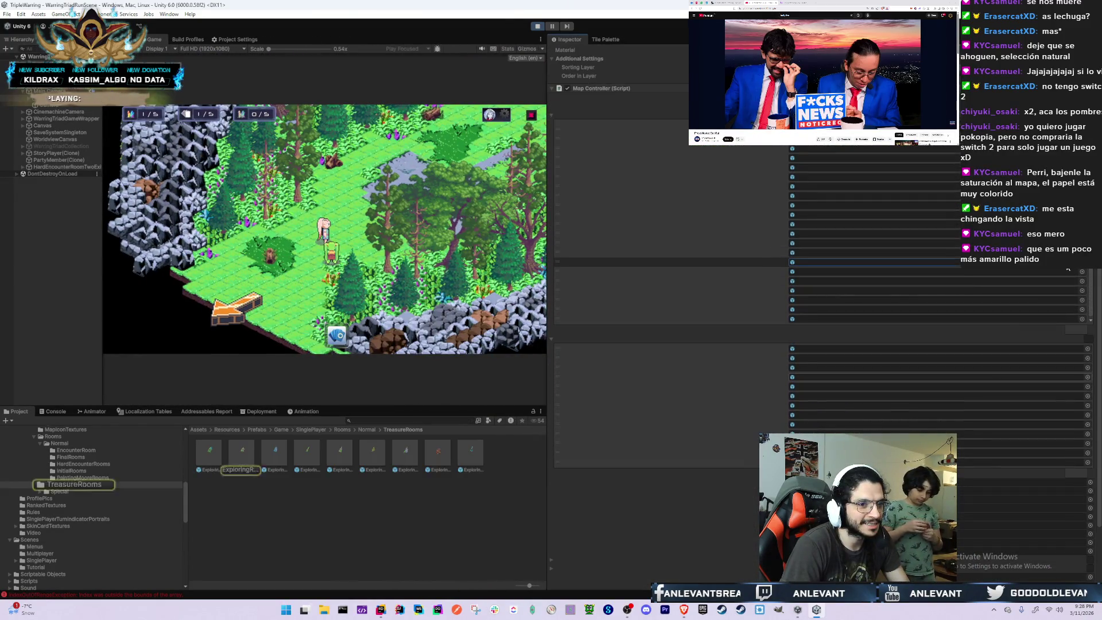
{"action": "left_click", "coordinate": [974, 289]}
{"action": "left_click", "coordinate": [884, 301]}
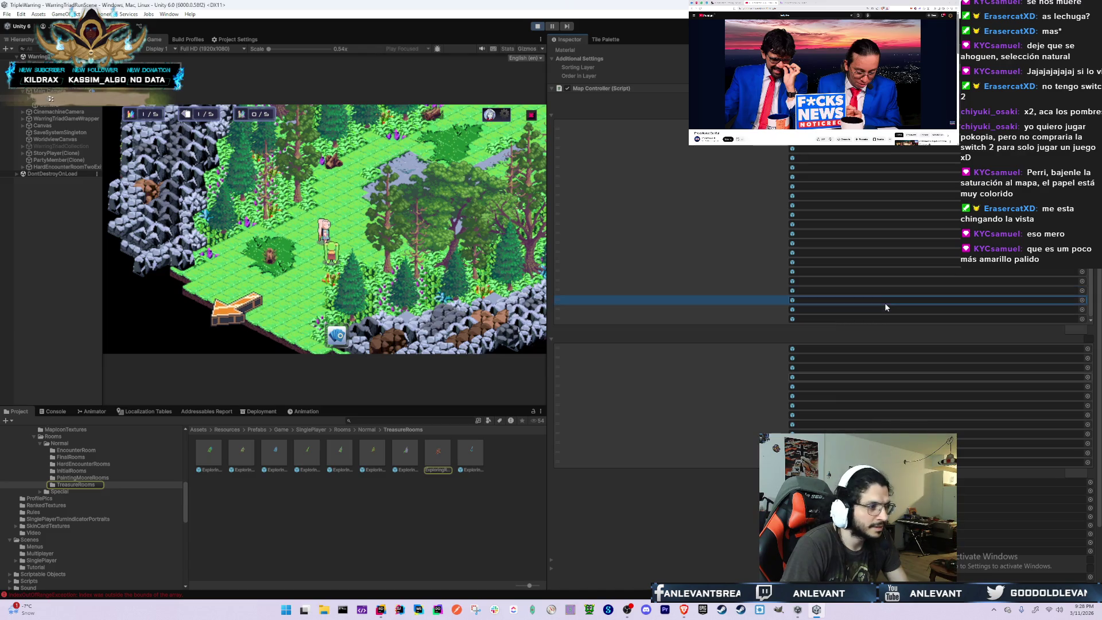
{"action": "left_click", "coordinate": [876, 319]}
{"action": "left_click", "coordinate": [868, 290]}
{"action": "left_click", "coordinate": [870, 281]}
{"action": "left_click", "coordinate": [875, 256]}
{"action": "left_click", "coordinate": [876, 240]}
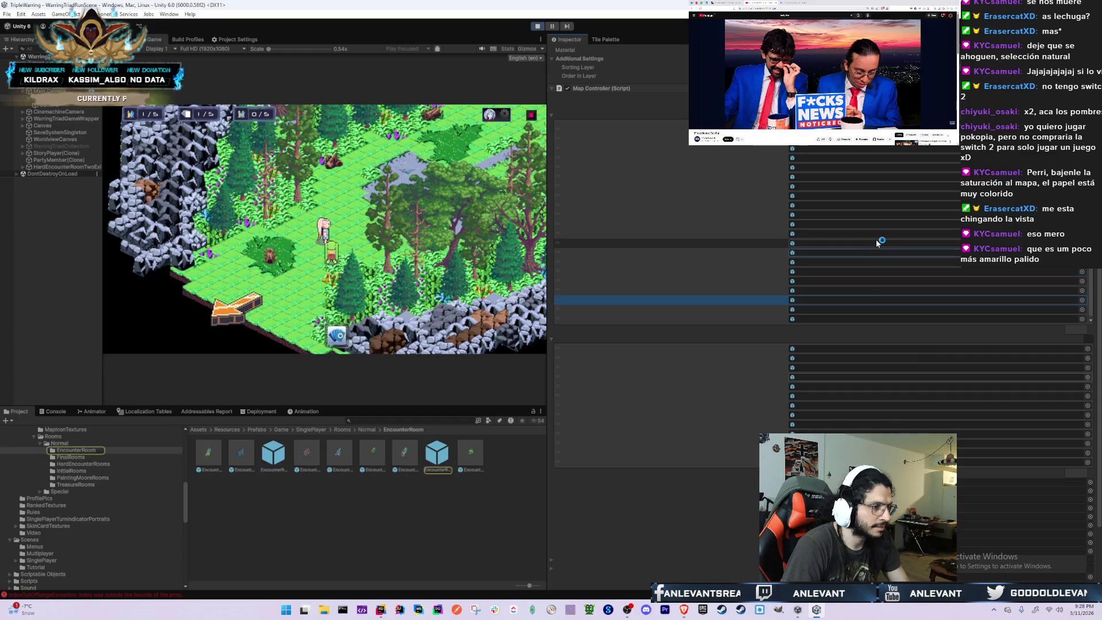
{"action": "left_click", "coordinate": [876, 230]}
{"action": "left_click", "coordinate": [878, 216]}
{"action": "left_click", "coordinate": [882, 207]}
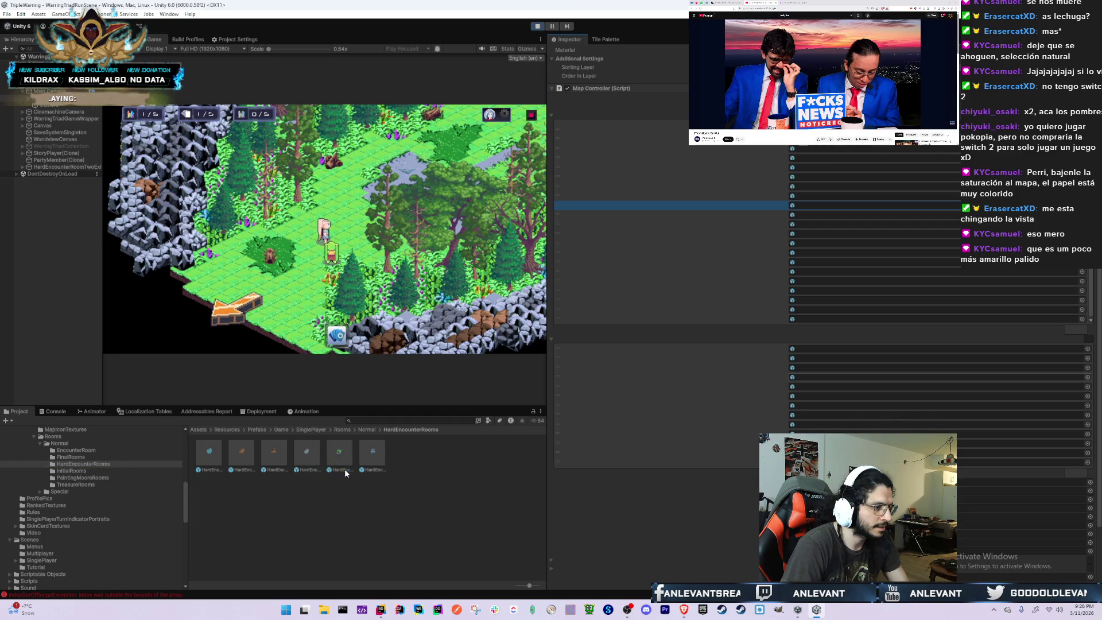
Locate the hard-encounter and encounter room prefabs of the upper entries, then stop play mode.
{"action": "left_click", "coordinate": [849, 195]}
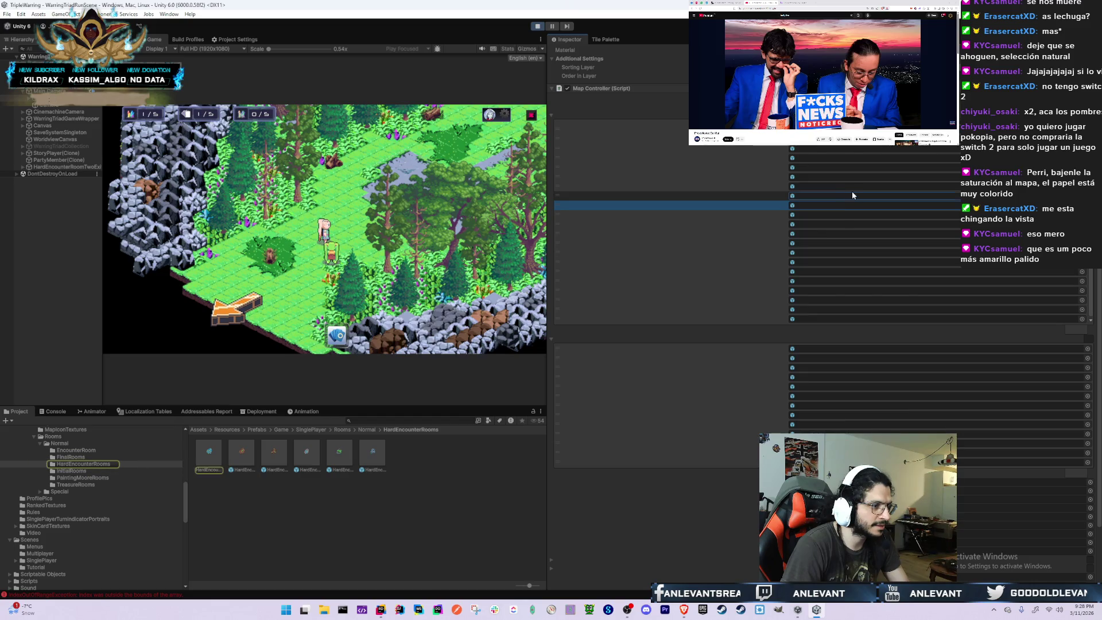
{"action": "left_click", "coordinate": [854, 181]}
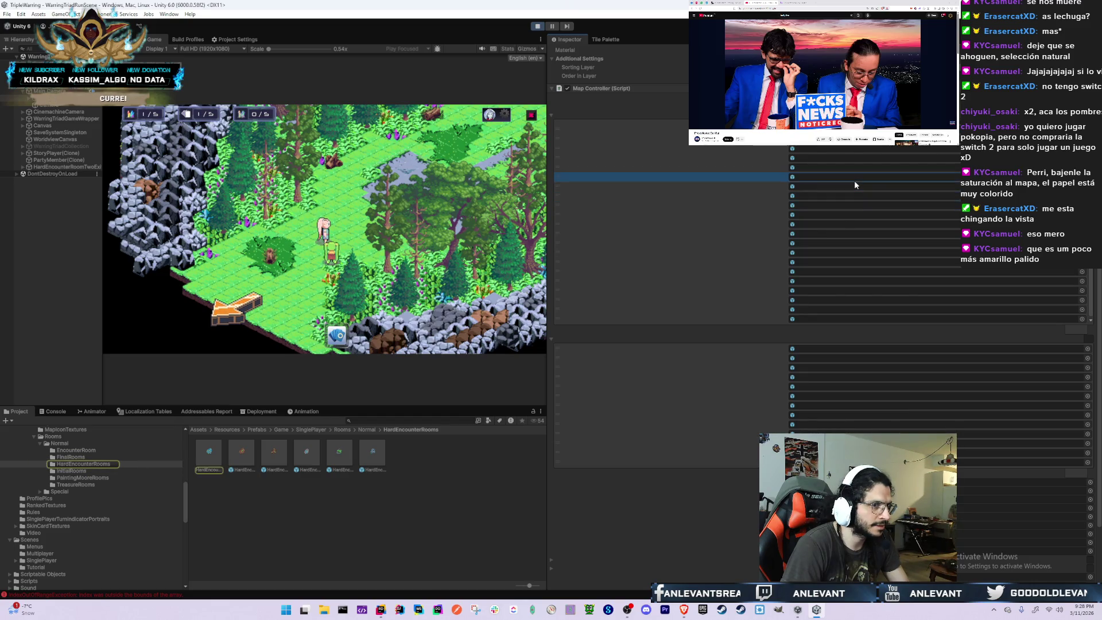
{"action": "left_click", "coordinate": [853, 175]}
{"action": "left_click", "coordinate": [855, 186]}
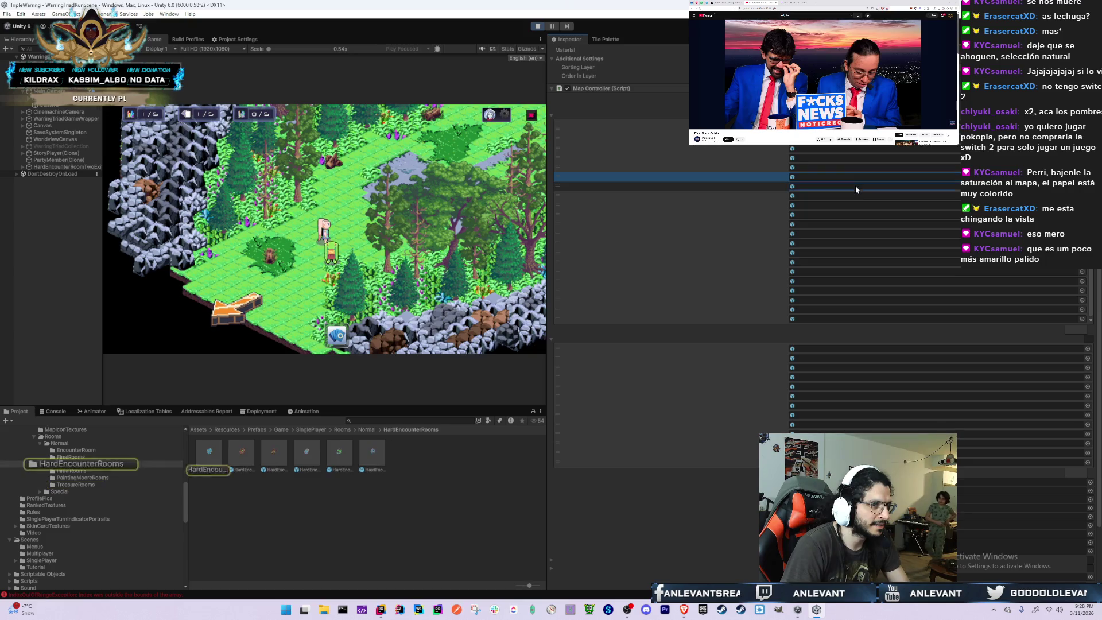
{"action": "left_click", "coordinate": [850, 196]}
{"action": "left_click", "coordinate": [848, 206]}
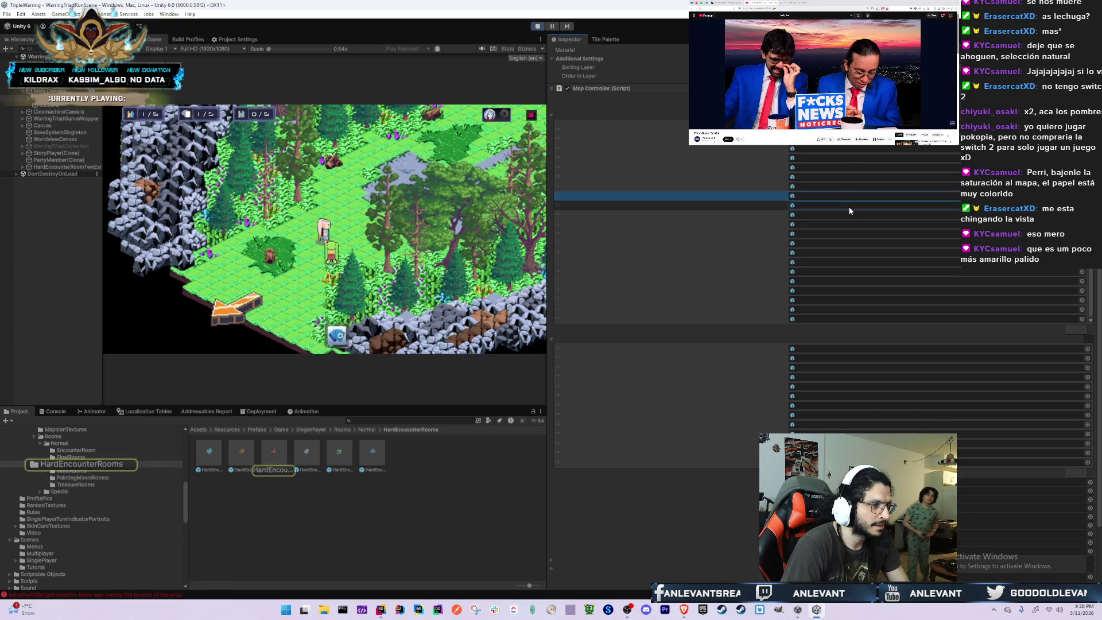
{"action": "left_click", "coordinate": [847, 213]}
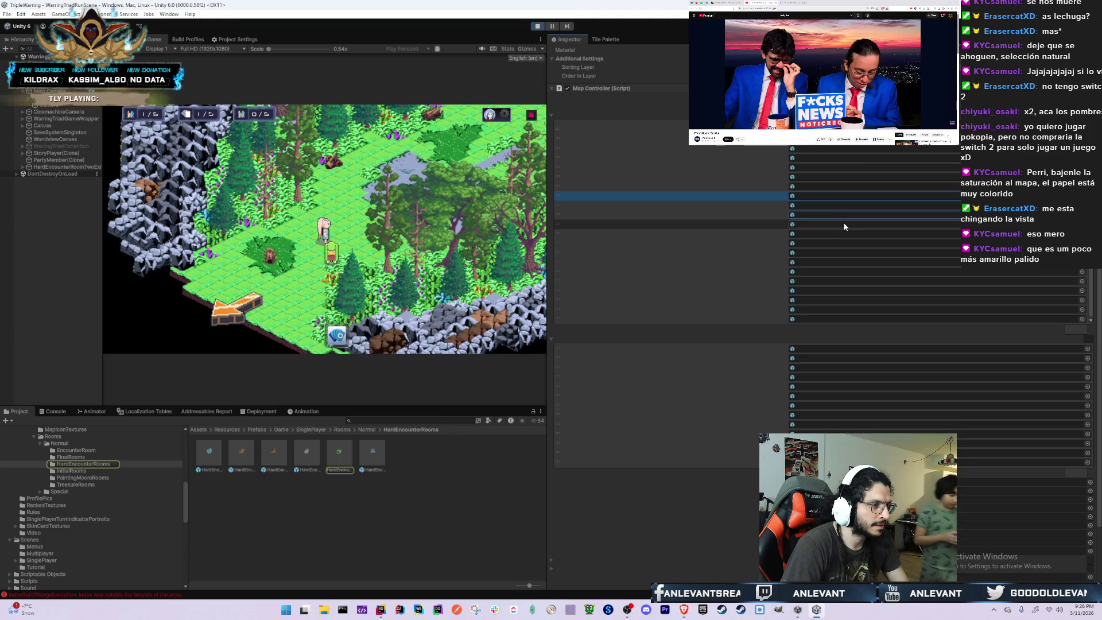
{"action": "left_click", "coordinate": [844, 224]}
{"action": "left_click", "coordinate": [537, 27]}
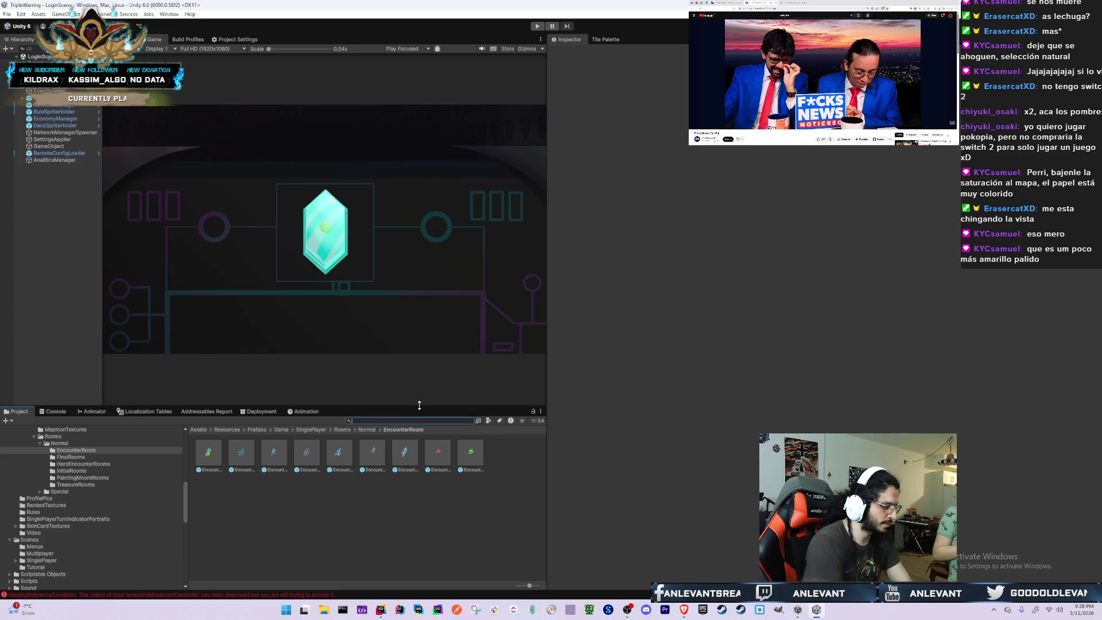
Search the Project window for the WarringTriadRun scene asset and open it.
{"action": "type", "text": "Rom"}
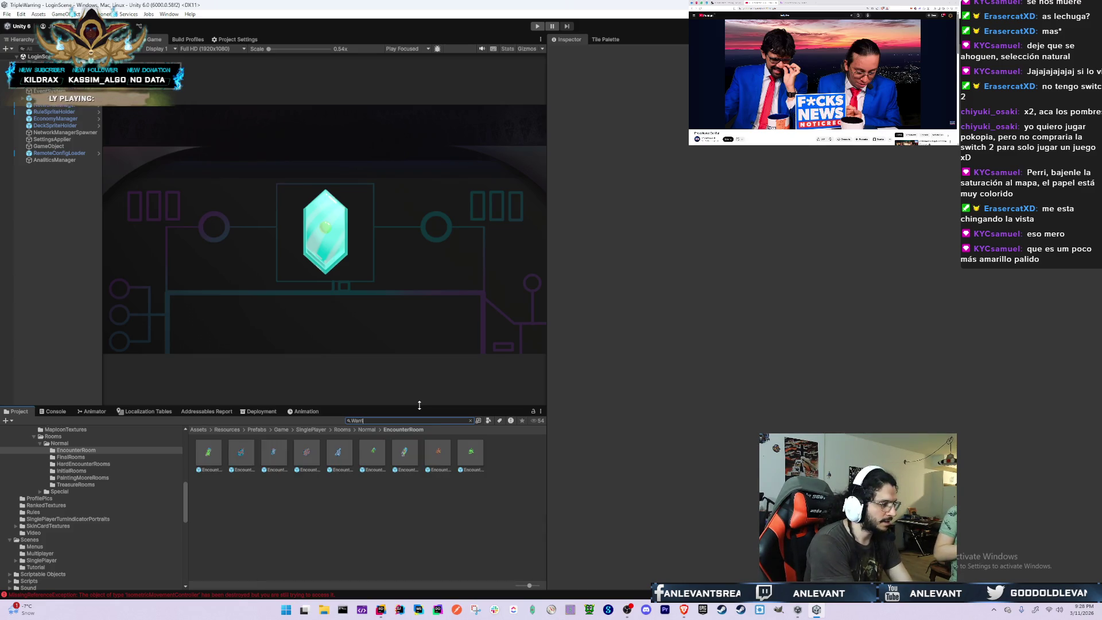
{"action": "key", "text": "BackSpace"}
{"action": "key", "text": "BackSpace"}
{"action": "key", "text": "BackSpace"}
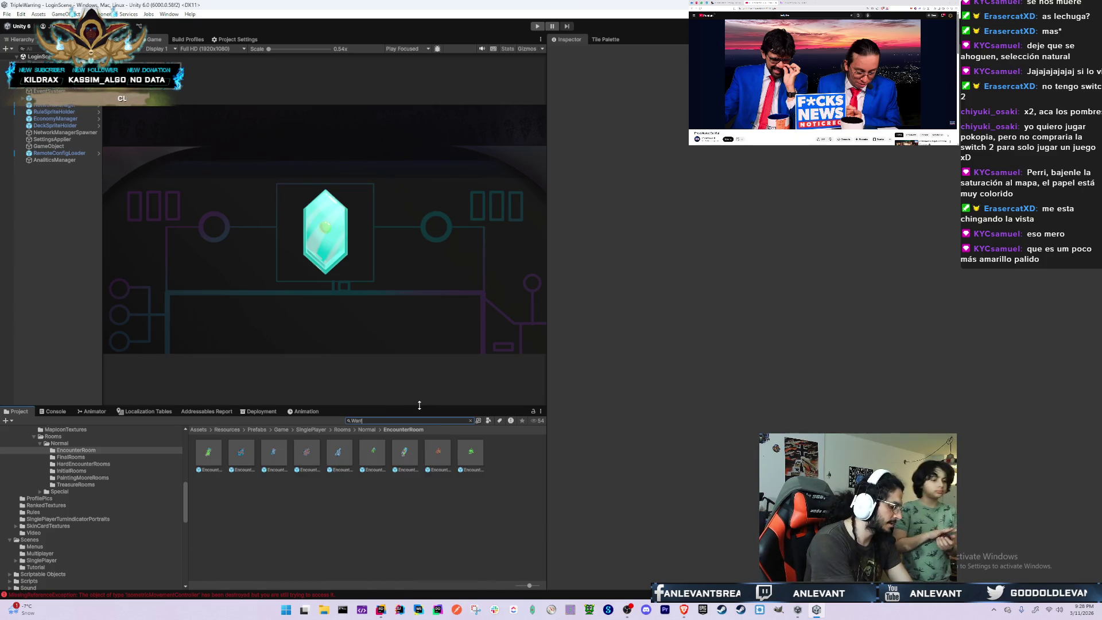
{"action": "type", "text": "ingTriadRun"}
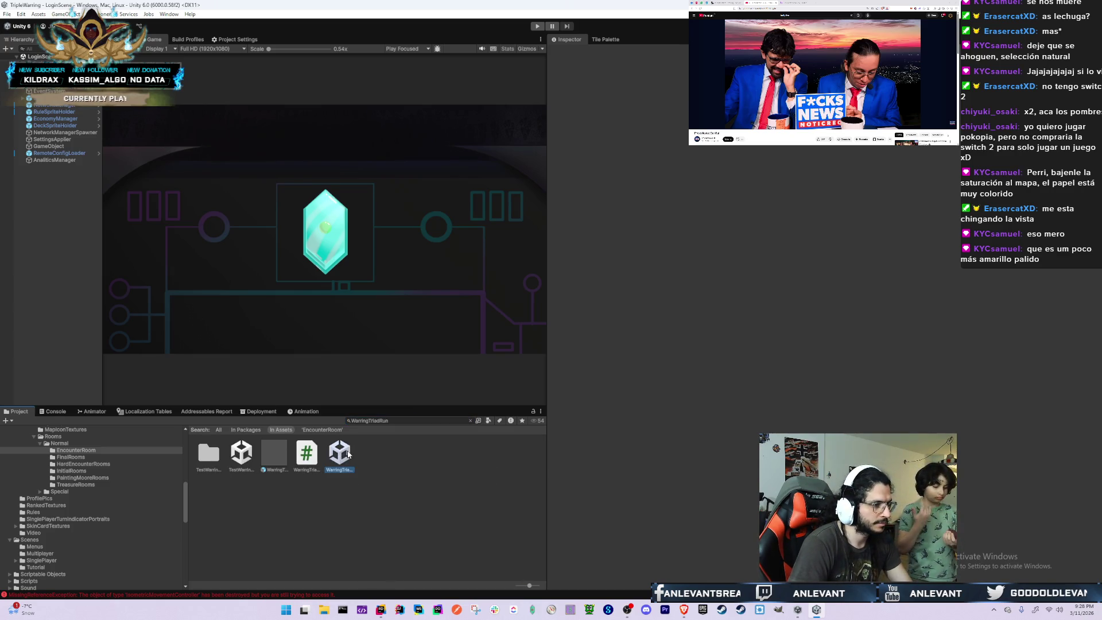
{"action": "left_click", "coordinate": [347, 454]}
{"action": "double_click", "coordinate": [339, 453]}
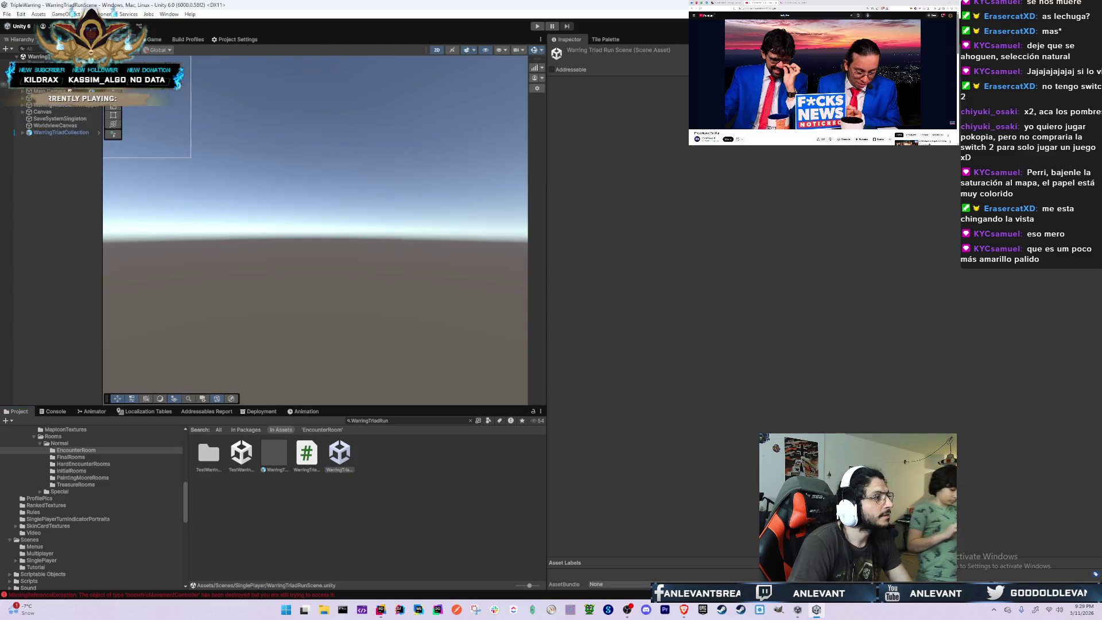
Open the Map prefab from the Hierarchy in isolation via Prefab > Open Asset in Isolation.
{"action": "left_click", "coordinate": [79, 99]}
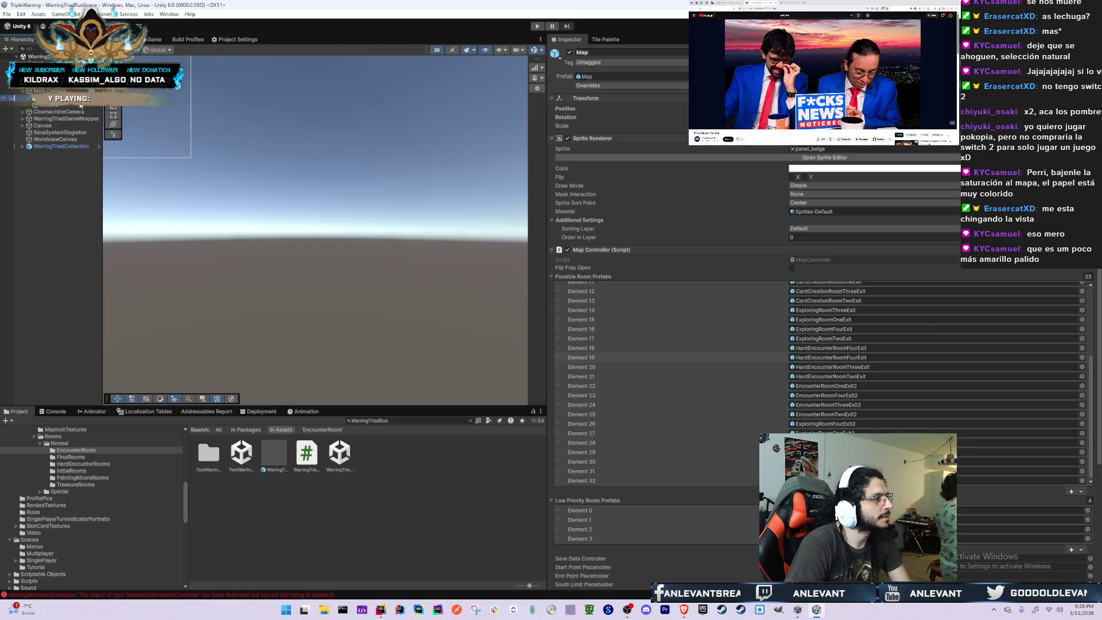
{"action": "right_click", "coordinate": [80, 100]}
{"action": "mouse_move", "coordinate": [172, 246]}
{"action": "left_click", "coordinate": [248, 255]}
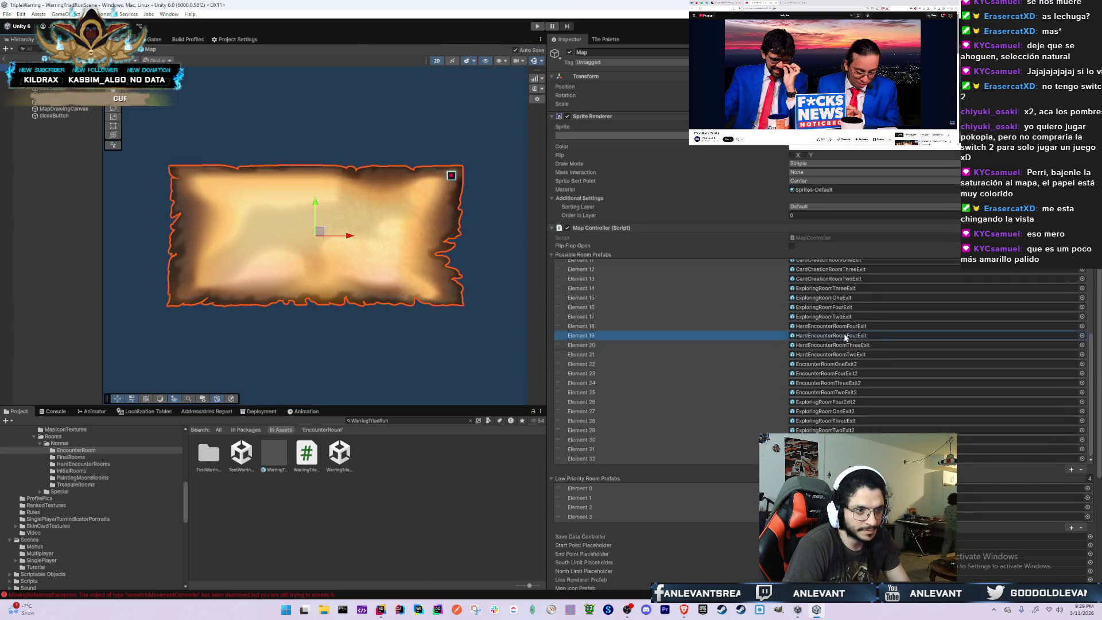
Ping the HardEncounterRoomFourExit prefab for Element 19 and scroll through the room prefab list.
{"action": "left_click", "coordinate": [837, 334]}
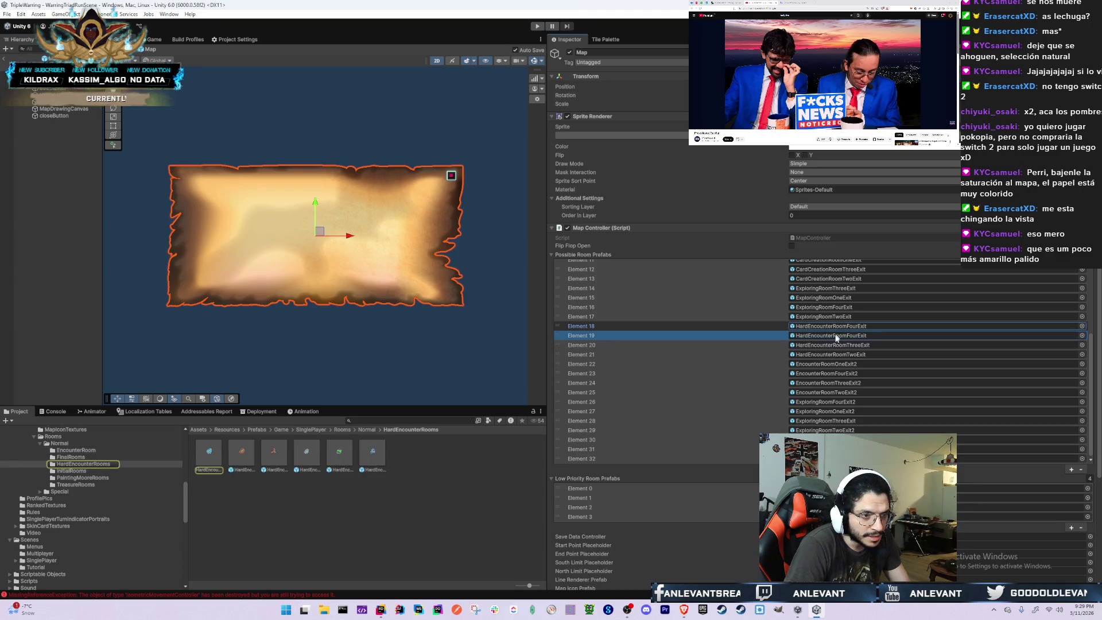
{"action": "scroll", "coordinate": [904, 385], "scroll_direction": "down", "scroll_amount": 3}
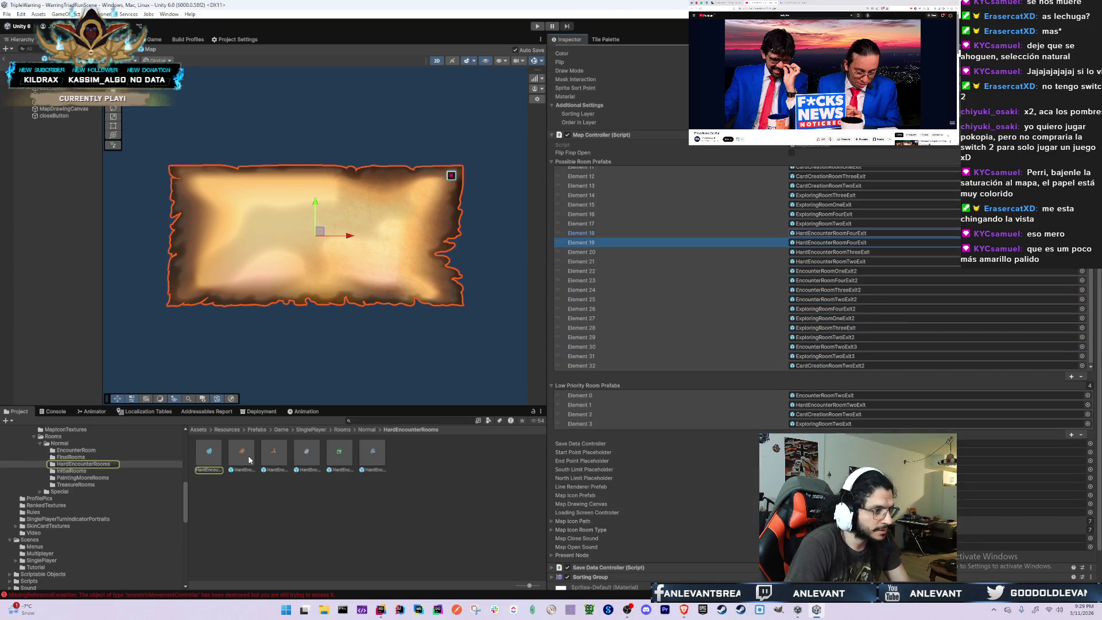
{"action": "scroll", "coordinate": [686, 301], "scroll_direction": "up", "scroll_amount": 3}
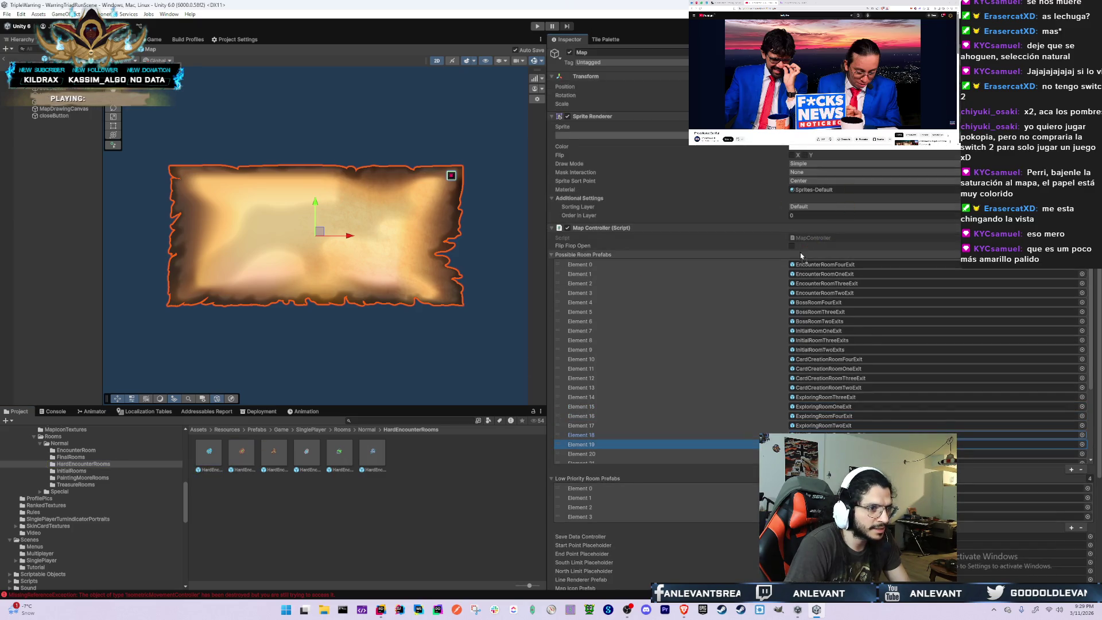
{"action": "scroll", "coordinate": [879, 370], "scroll_direction": "down", "scroll_amount": 5}
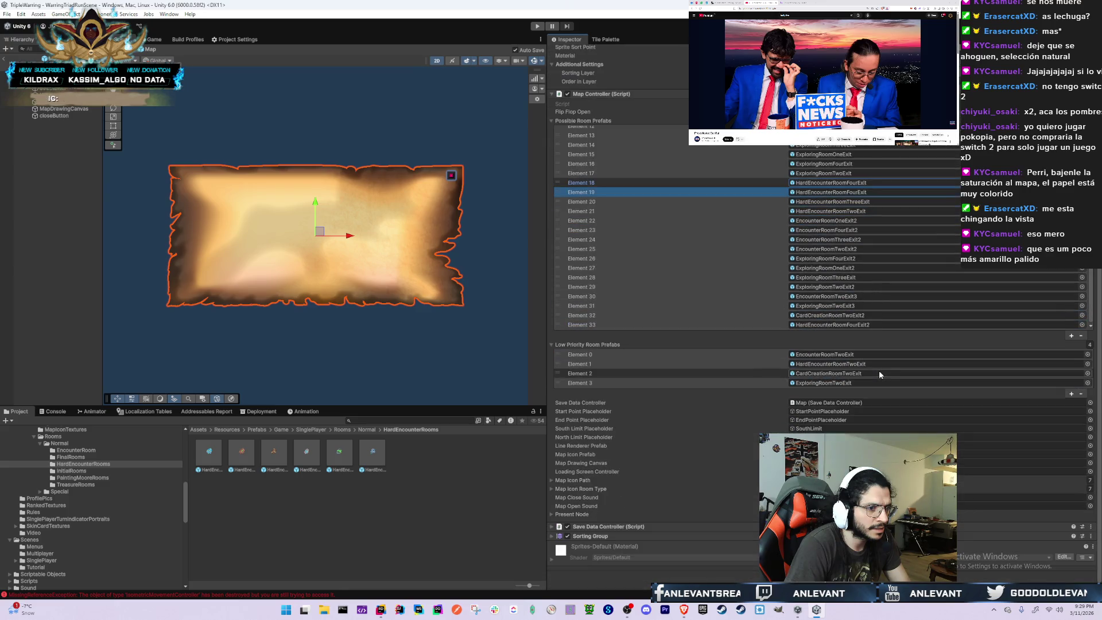
{"action": "scroll", "coordinate": [838, 327], "scroll_direction": "up", "scroll_amount": 8}
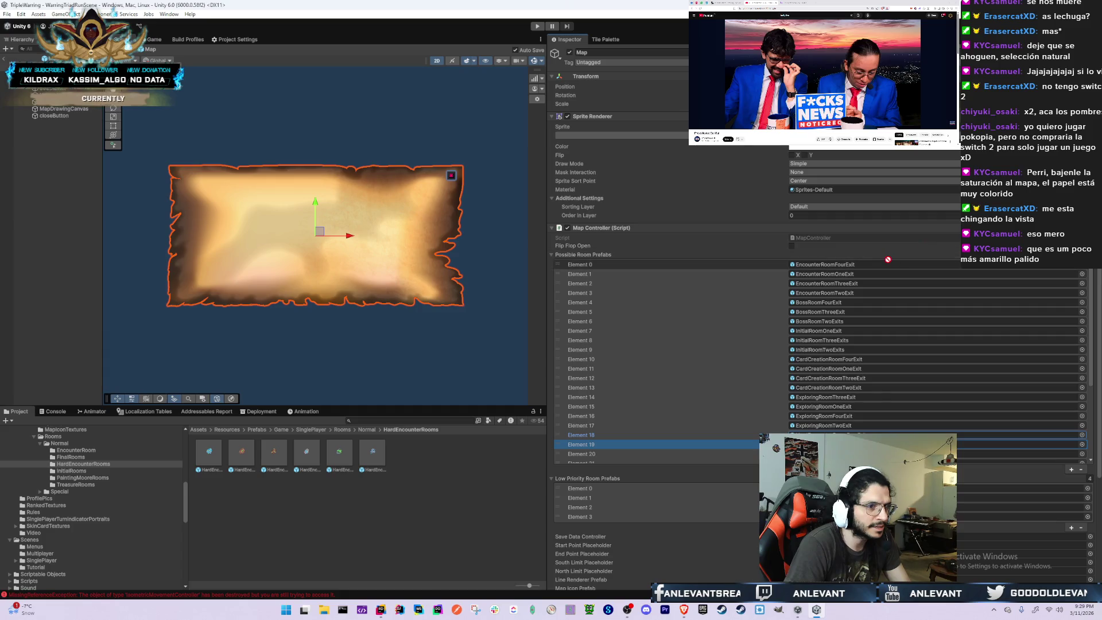
{"action": "scroll", "coordinate": [883, 256], "scroll_direction": "down", "scroll_amount": 4}
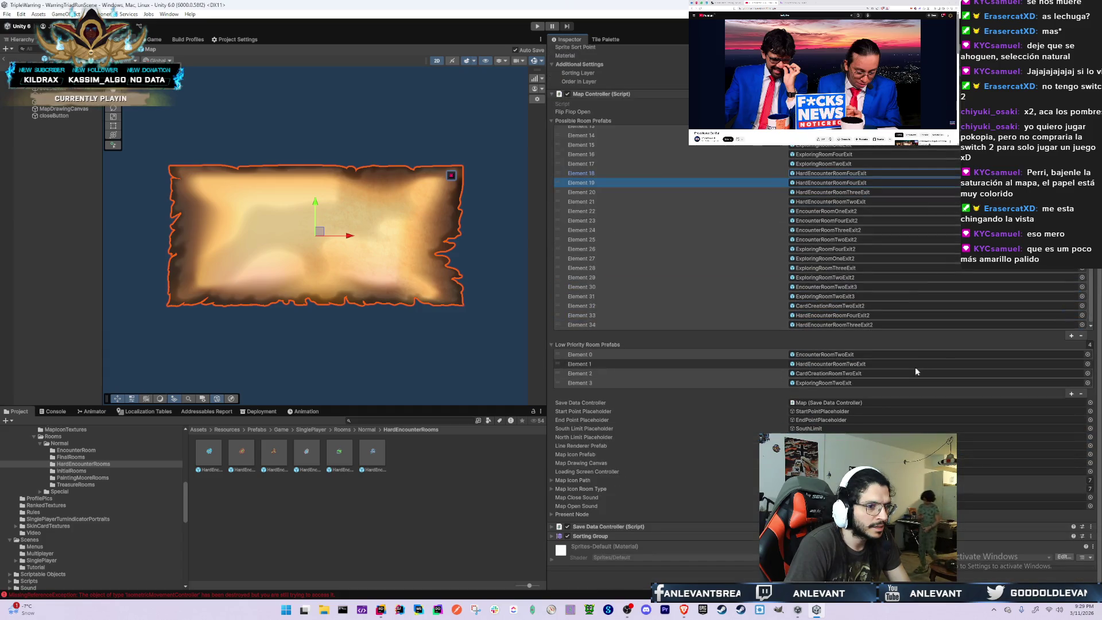
{"action": "scroll", "coordinate": [879, 325], "scroll_direction": "up", "scroll_amount": 5}
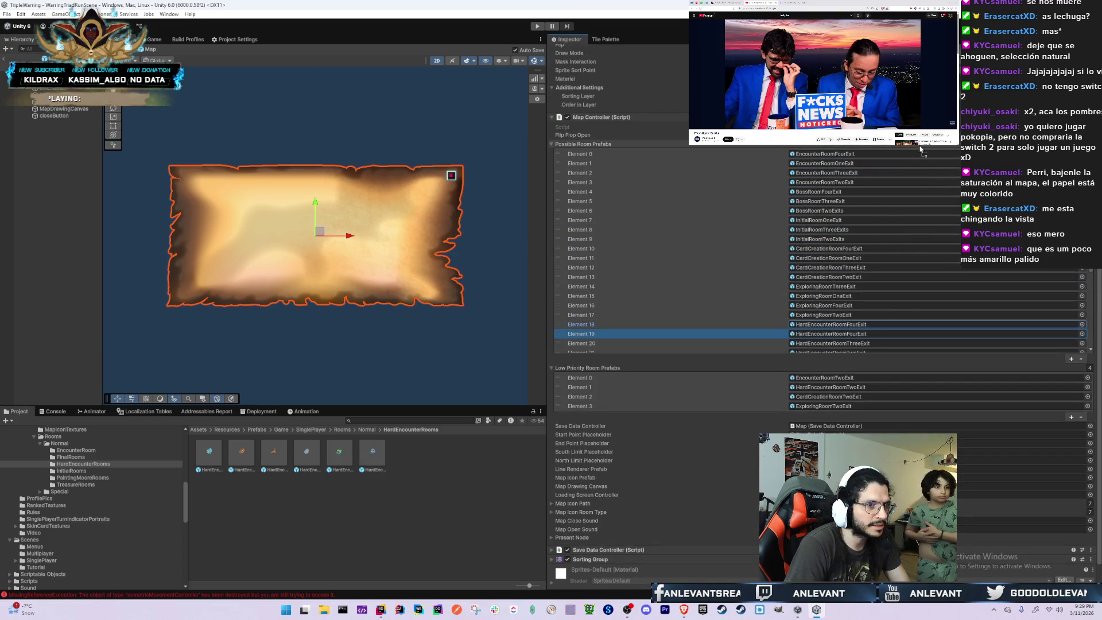
{"action": "scroll", "coordinate": [909, 250], "scroll_direction": "down", "scroll_amount": 5}
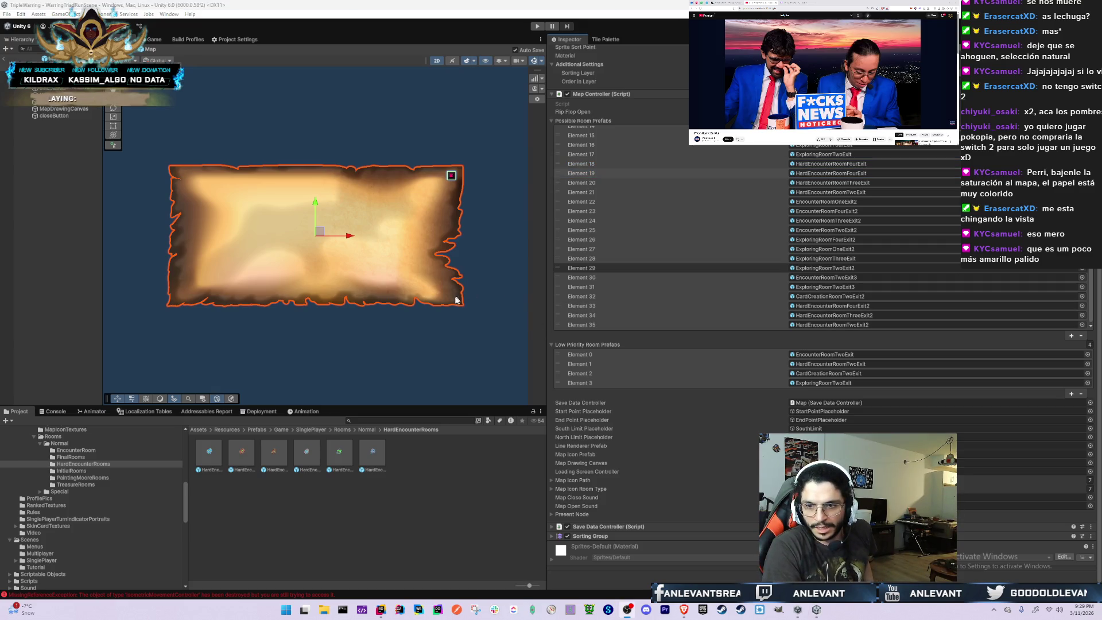
{"action": "left_click", "coordinate": [447, 368]}
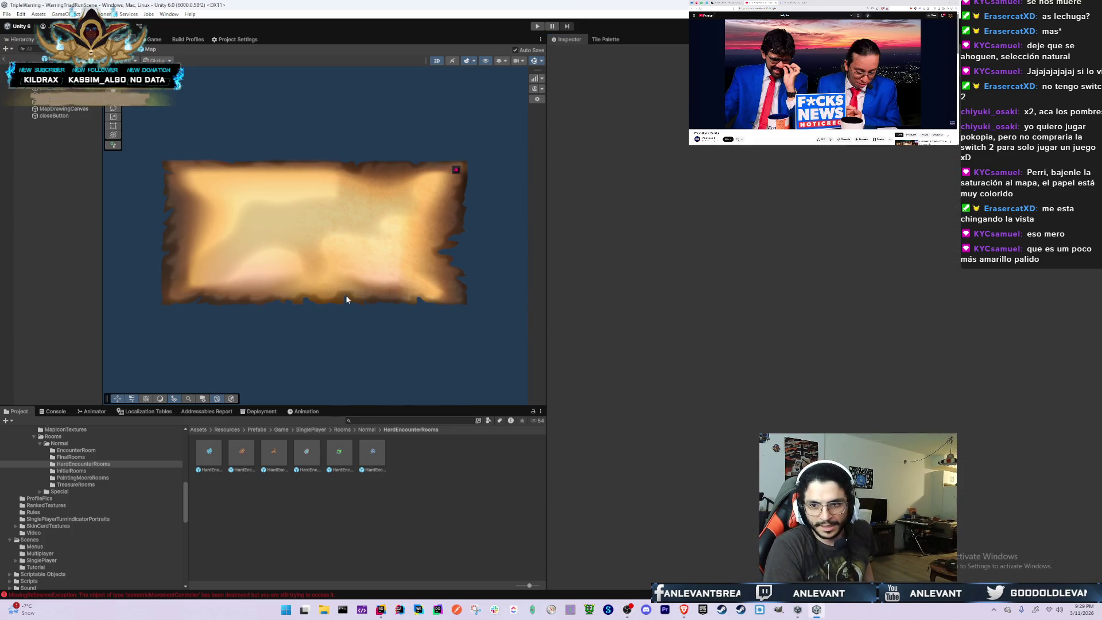
{"action": "scroll", "coordinate": [354, 273], "scroll_direction": "up", "scroll_amount": 6}
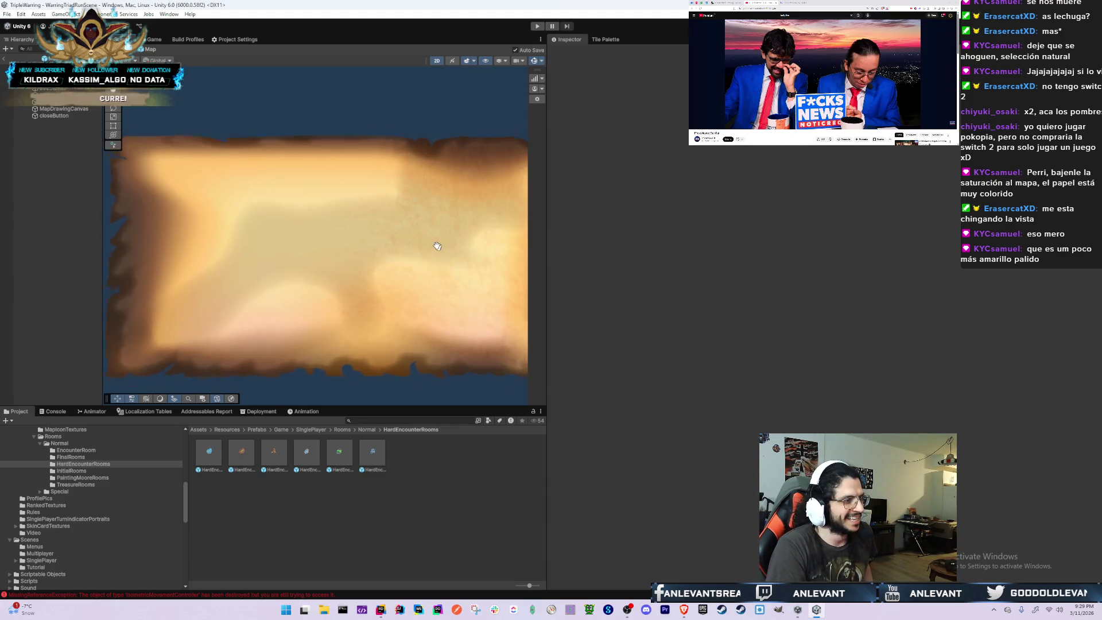
{"action": "scroll", "coordinate": [404, 232], "scroll_direction": "up", "scroll_amount": 8}
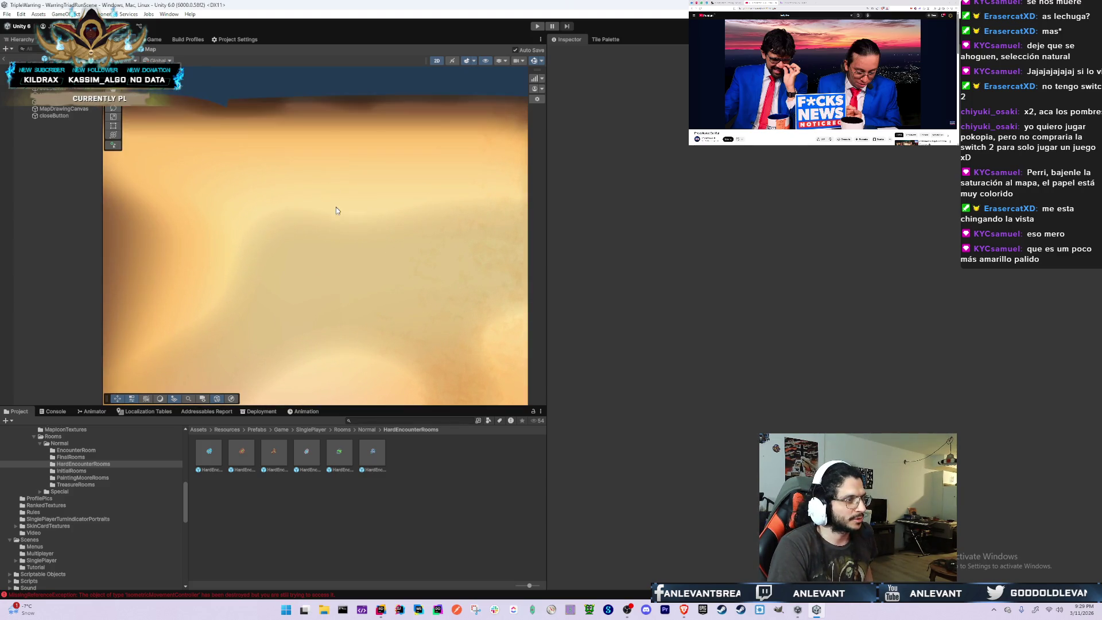
{"action": "scroll", "coordinate": [302, 181], "scroll_direction": "down", "scroll_amount": 10}
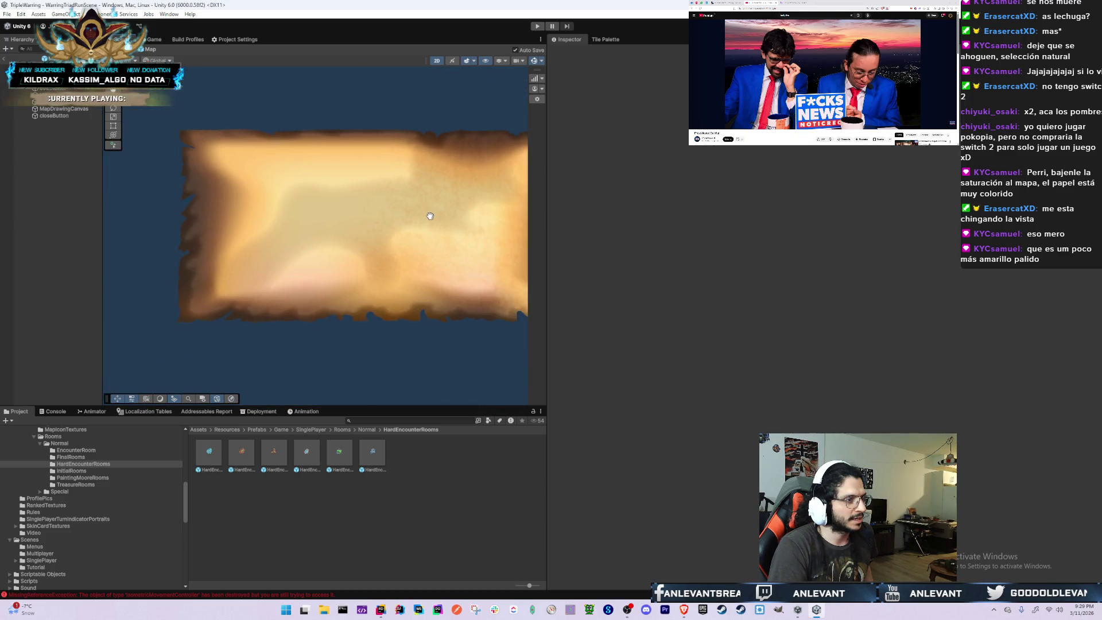
{"action": "scroll", "coordinate": [379, 218], "scroll_direction": "down", "scroll_amount": 2}
{"action": "scroll", "coordinate": [383, 219], "scroll_direction": "up", "scroll_amount": 5}
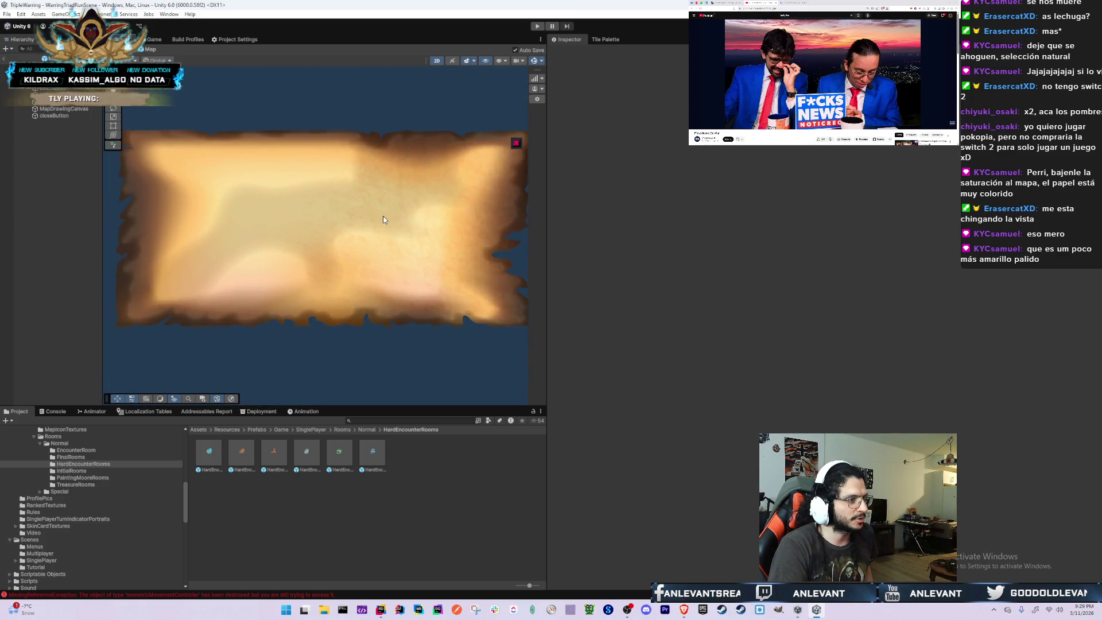
{"action": "scroll", "coordinate": [416, 221], "scroll_direction": "down", "scroll_amount": 4}
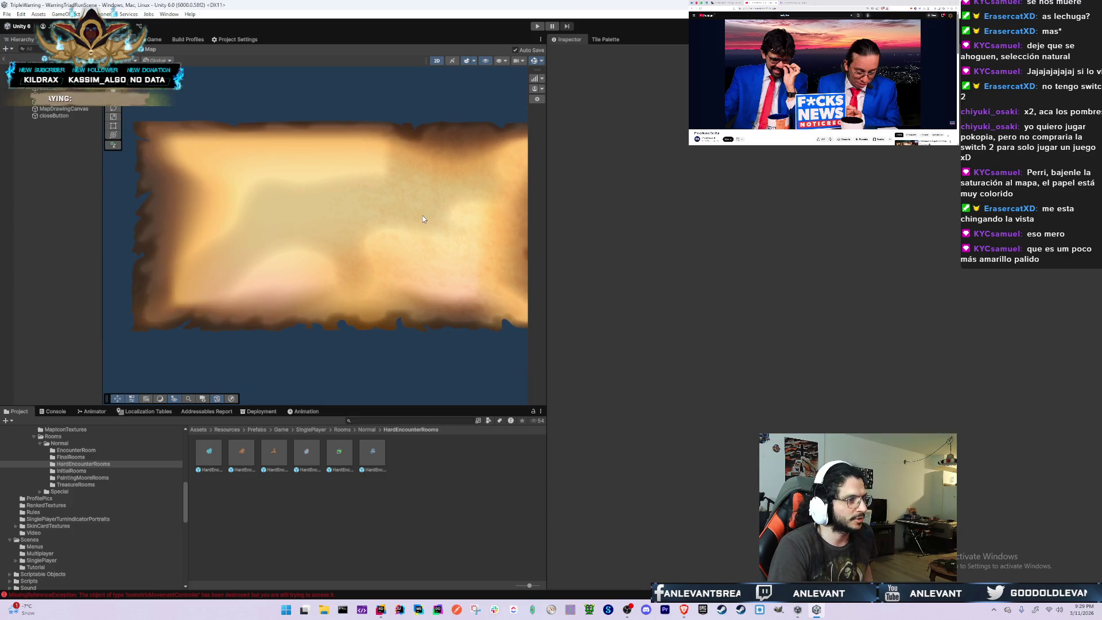
{"action": "mouse_move", "coordinate": [436, 223]}
{"action": "left_mouse_down"}
{"action": "mouse_move", "coordinate": [382, 223]}
{"action": "mouse_move", "coordinate": [402, 247]}
{"action": "mouse_move", "coordinate": [440, 256]}
{"action": "mouse_move", "coordinate": [388, 229]}
{"action": "mouse_move", "coordinate": [407, 220]}
{"action": "left_mouse_up"}
{"action": "scroll", "coordinate": [394, 254], "scroll_direction": "up", "scroll_amount": 1}
{"action": "scroll", "coordinate": [371, 239], "scroll_direction": "up", "scroll_amount": 2}
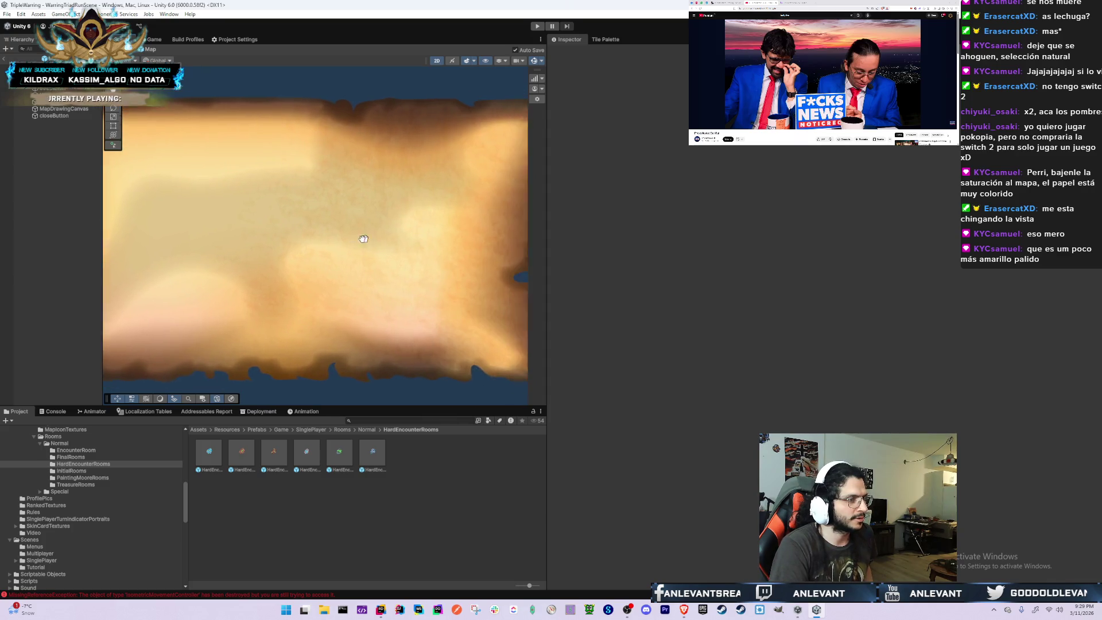
{"action": "scroll", "coordinate": [257, 252], "scroll_direction": "down", "scroll_amount": 1}
{"action": "scroll", "coordinate": [299, 240], "scroll_direction": "up", "scroll_amount": 1}
{"action": "scroll", "coordinate": [327, 252], "scroll_direction": "up", "scroll_amount": 1}
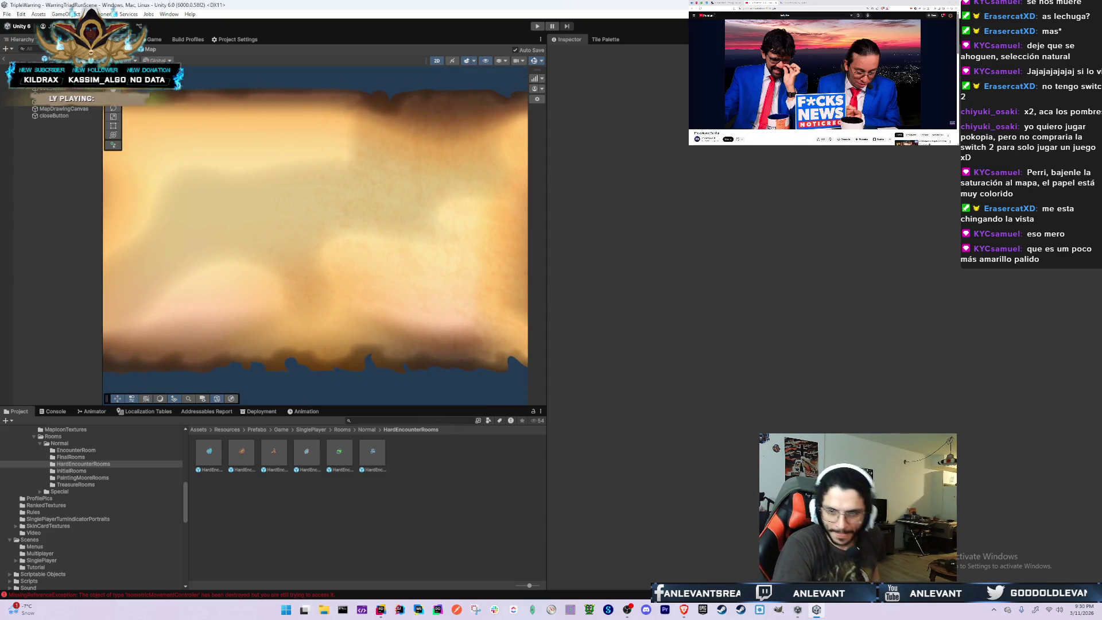